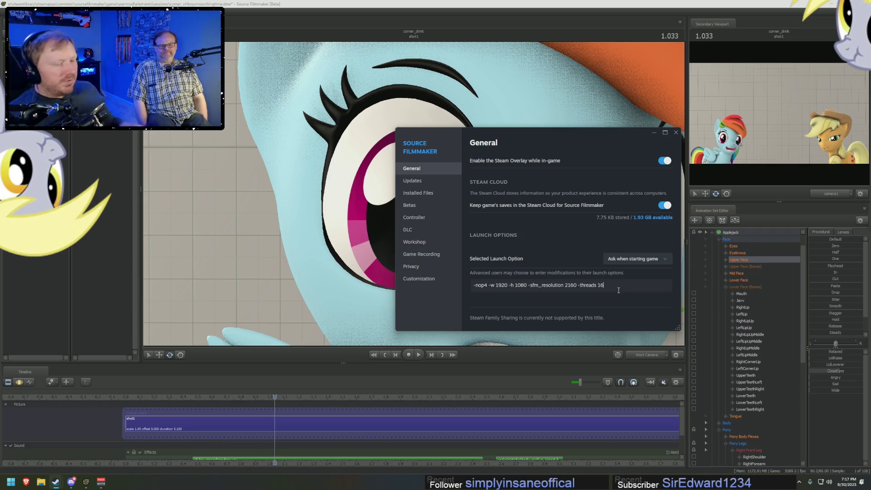
Review the Source Filmmaker launch options (-sfm_resolution 2160) and close Steam properties unchanged.
key("ctrl+a")
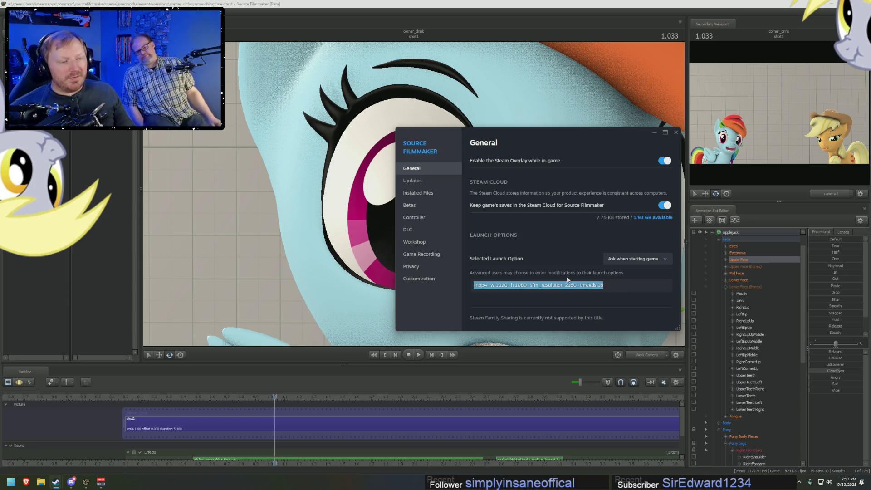
left_click(572, 285)
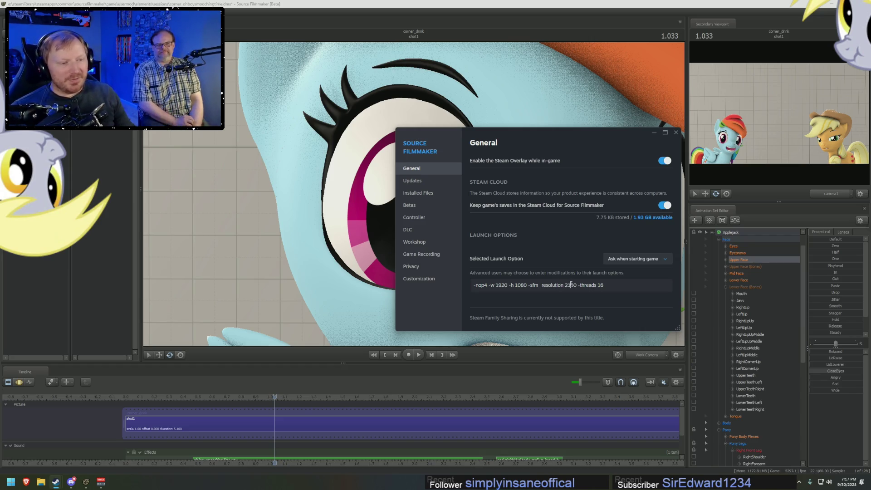
double_click(572, 285)
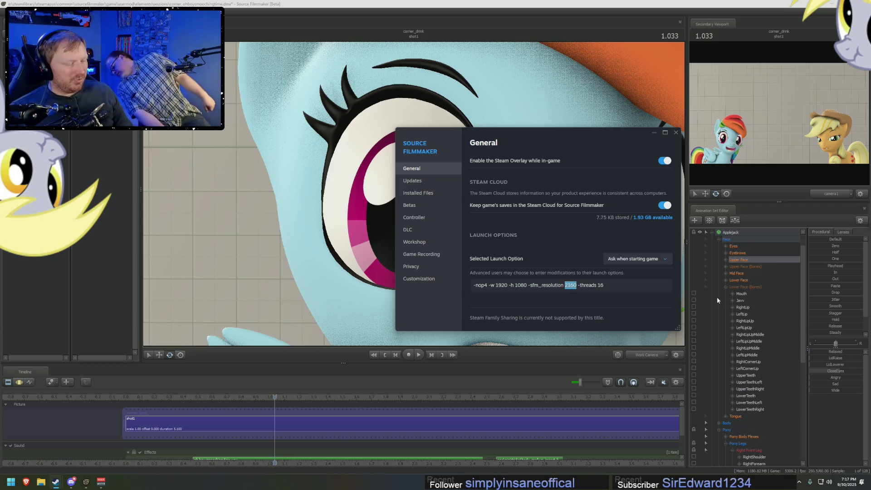
left_click(676, 132)
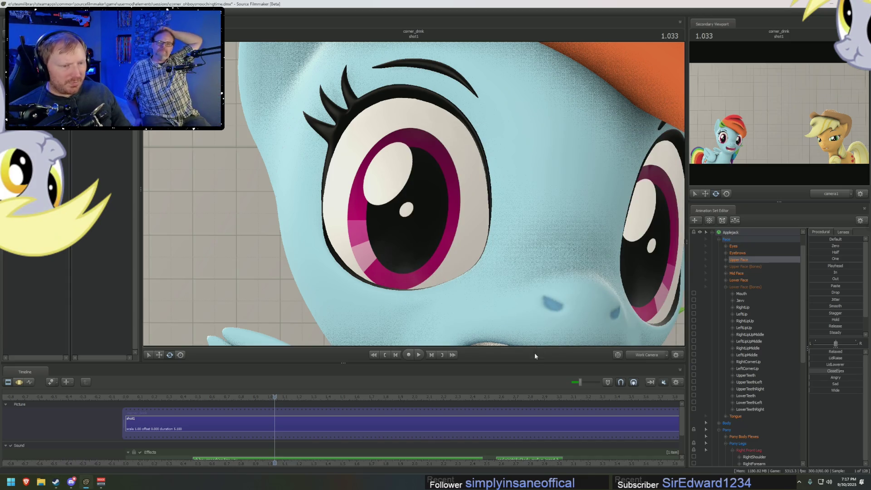
Resize the viewport, timeline and right-hand panels until the timeline shows the Sound track.
left_click_drag(536, 364, 529, 386)
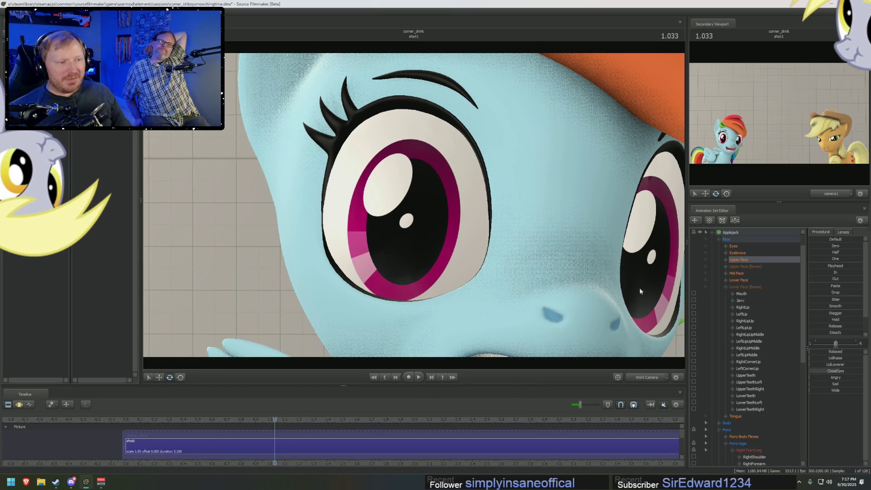
left_click_drag(687, 276, 719, 282)
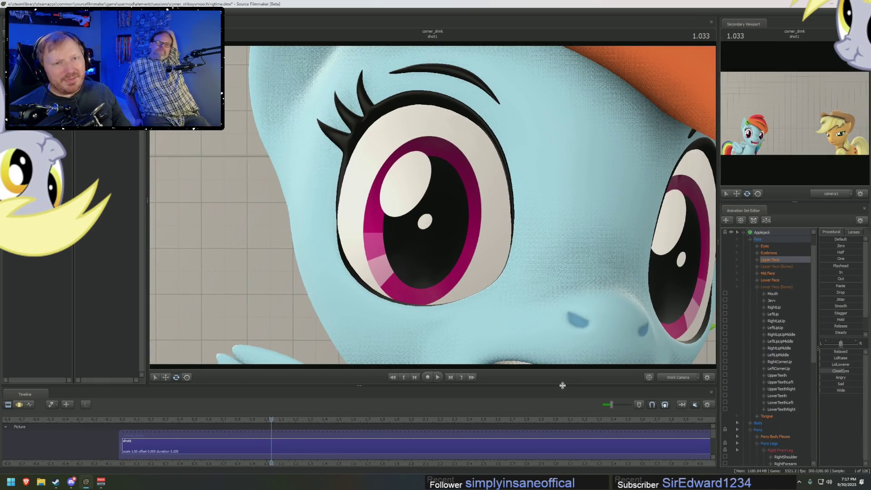
left_click_drag(562, 385, 564, 367)
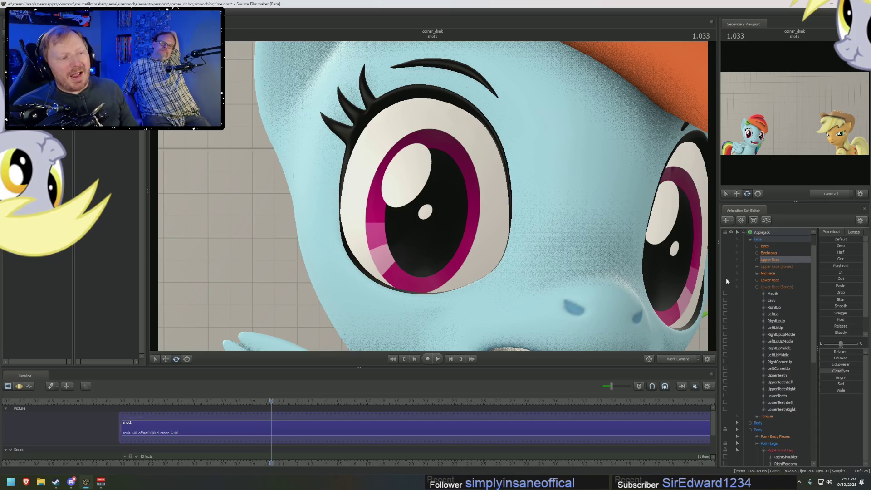
left_click_drag(720, 271, 687, 273)
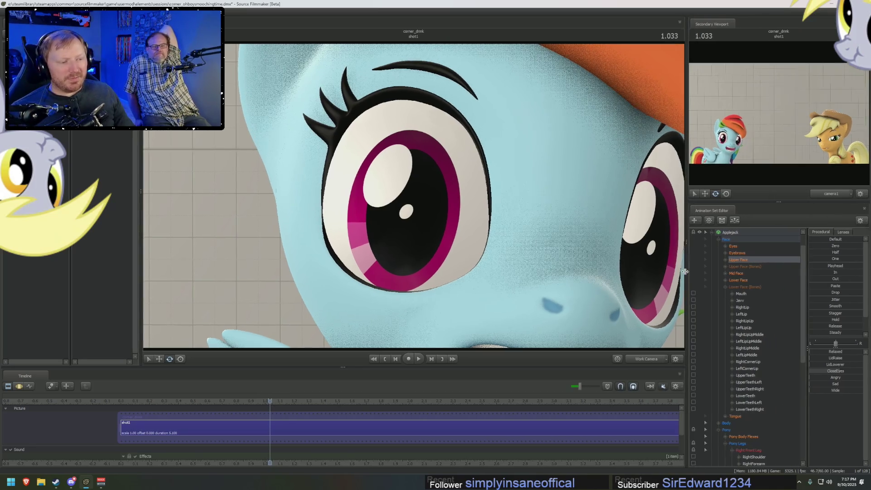
left_click_drag(495, 367, 499, 362)
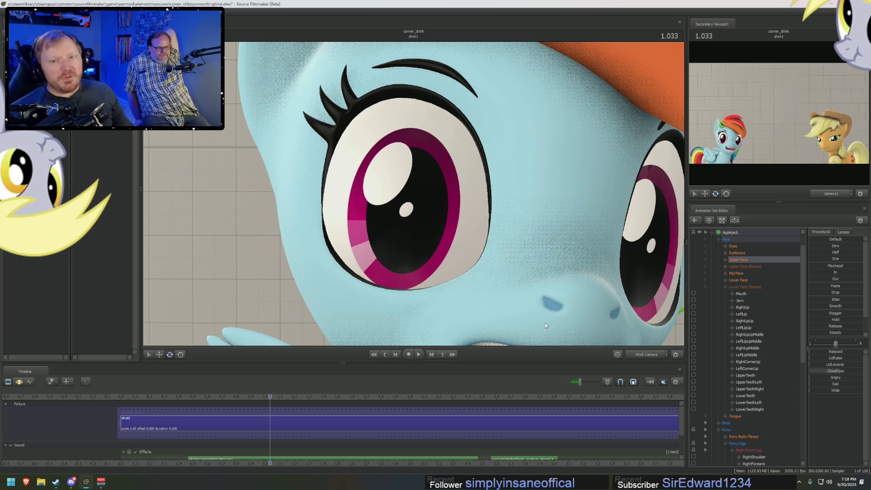
Show Applejack's Face controls in the Element Viewer, then collapse the animation sets.
right_click(729, 238)
mouse_move(739, 274)
left_click(798, 280)
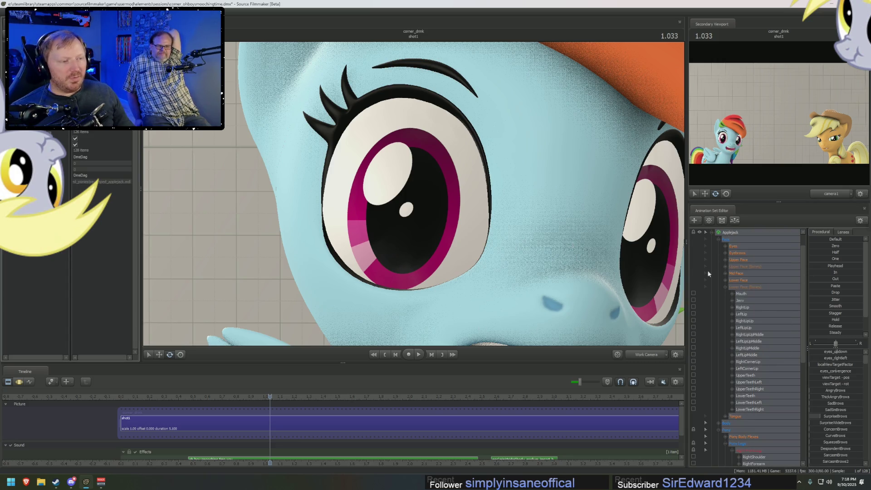
left_click(717, 239)
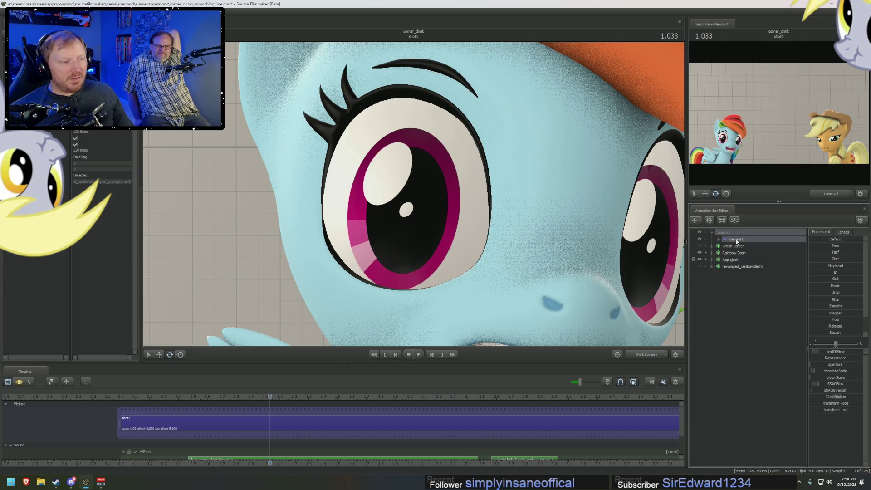
Show camera1's attributes in the Element Viewer, inspect its znear value, then deselect camera1.
right_click(733, 240)
mouse_move(767, 277)
left_click(801, 281)
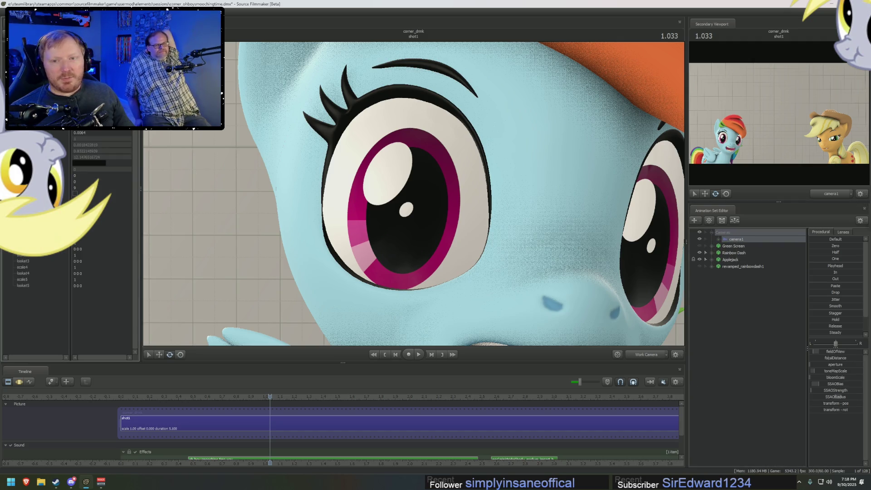
key("super+Down")
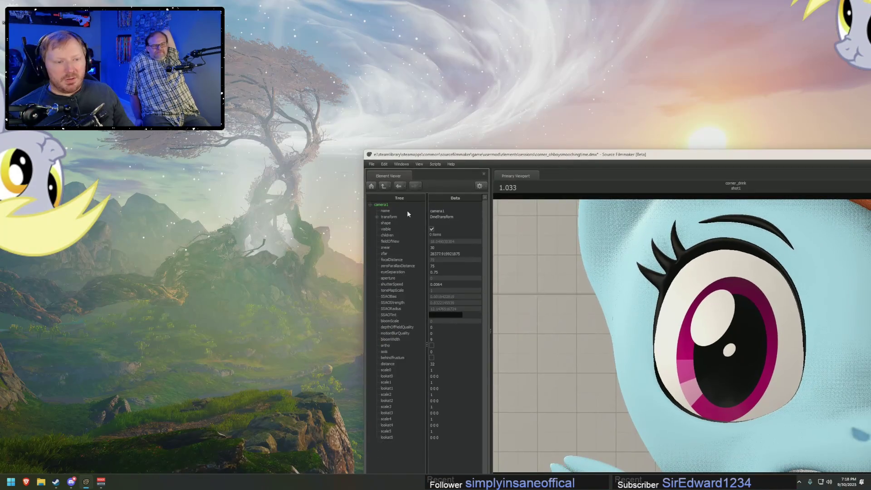
left_click(443, 248)
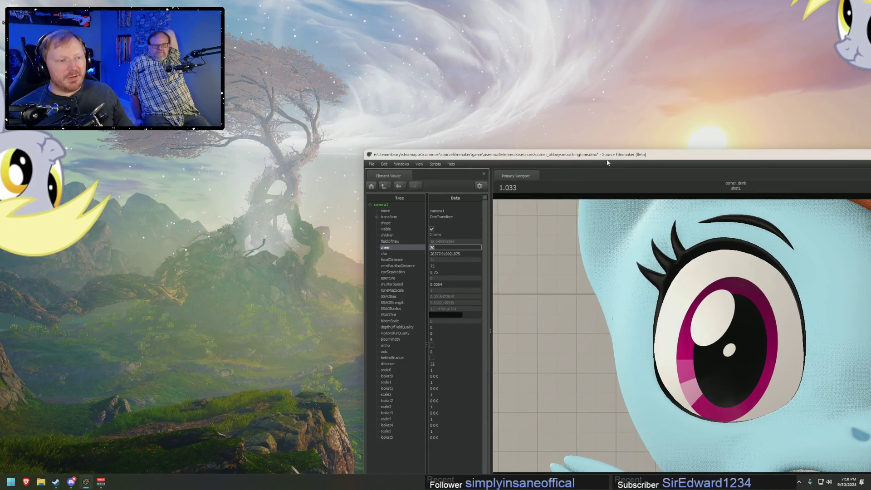
left_click_drag(608, 162, 536, 224)
key("super+Up")
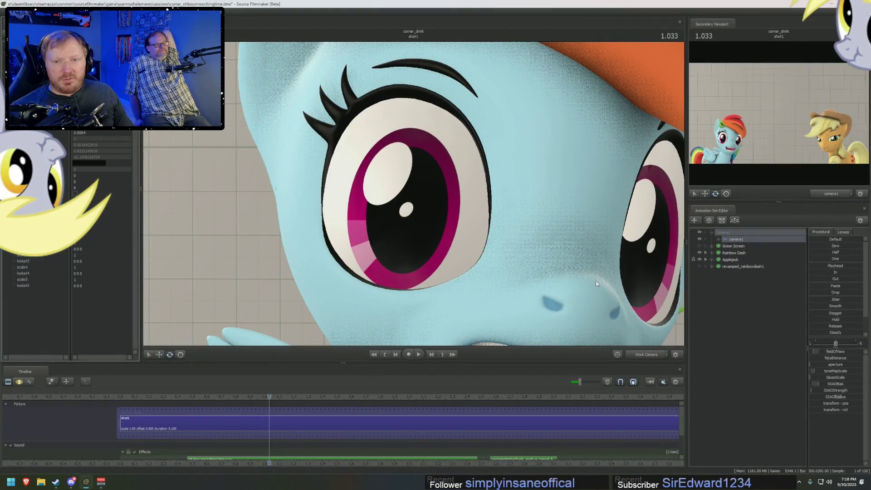
left_click(787, 311)
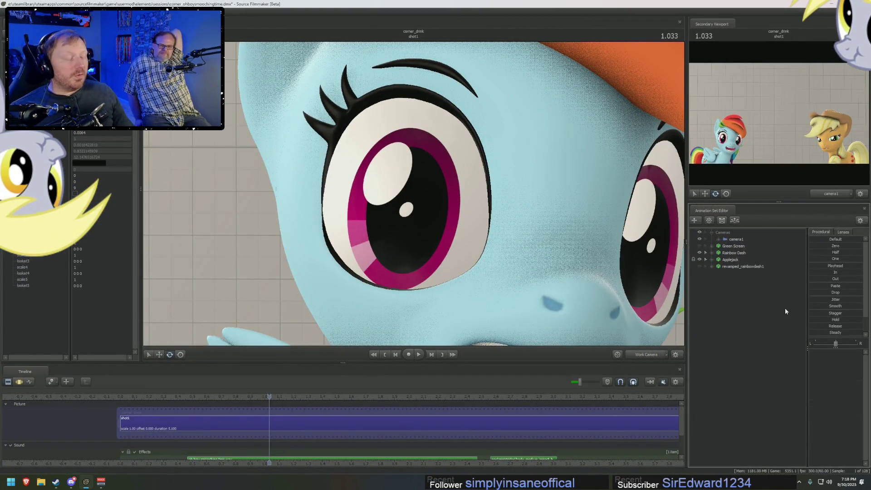
right_click(446, 166)
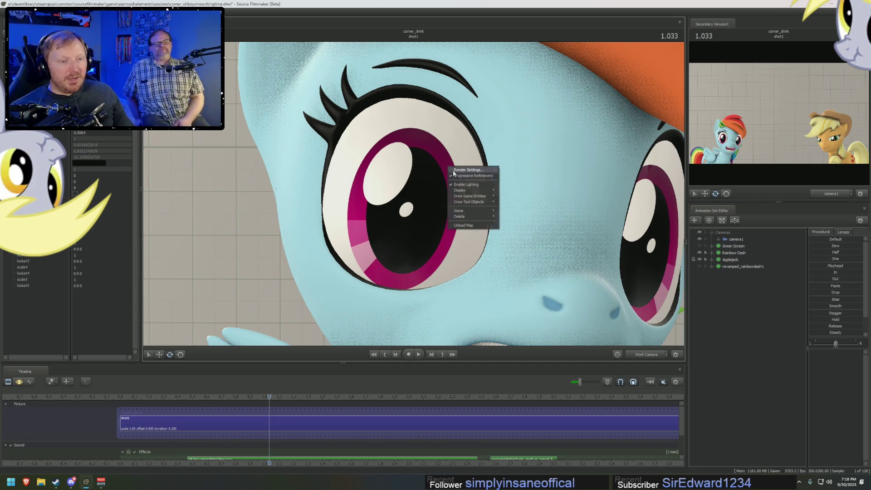
In Progressive Refinement Settings, try the Depth Of Field and Motion Blur 128-sample options.
left_click(461, 175)
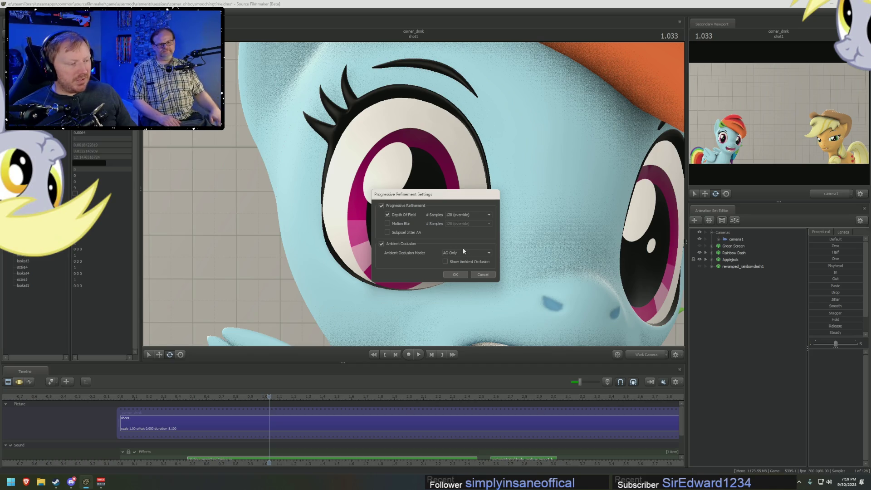
left_click(470, 217)
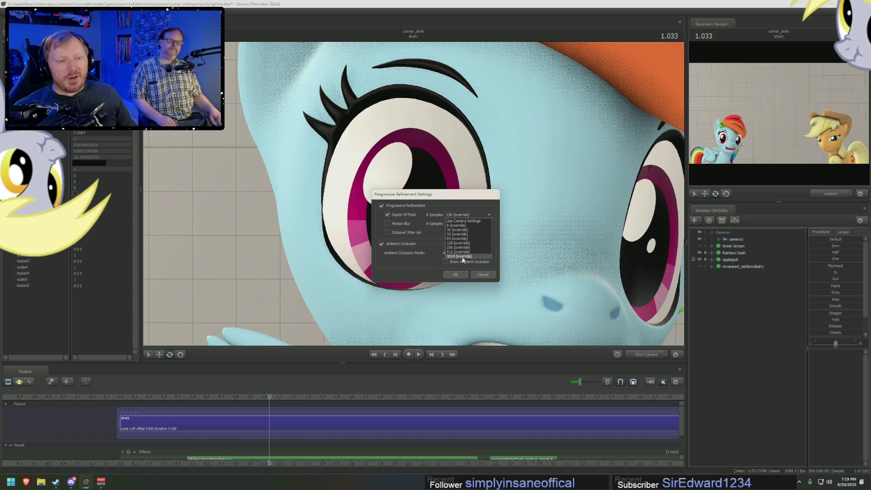
left_click(388, 224)
left_click(387, 224)
left_click(468, 224)
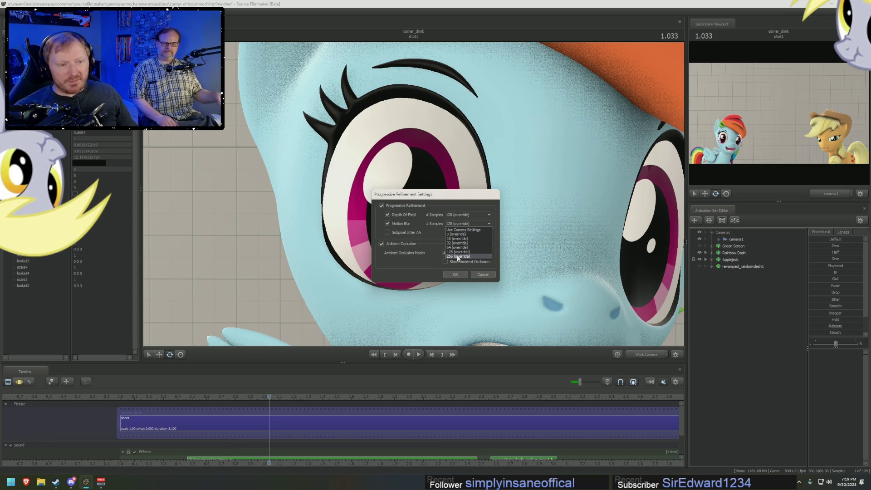
left_click(400, 227)
left_click(400, 227)
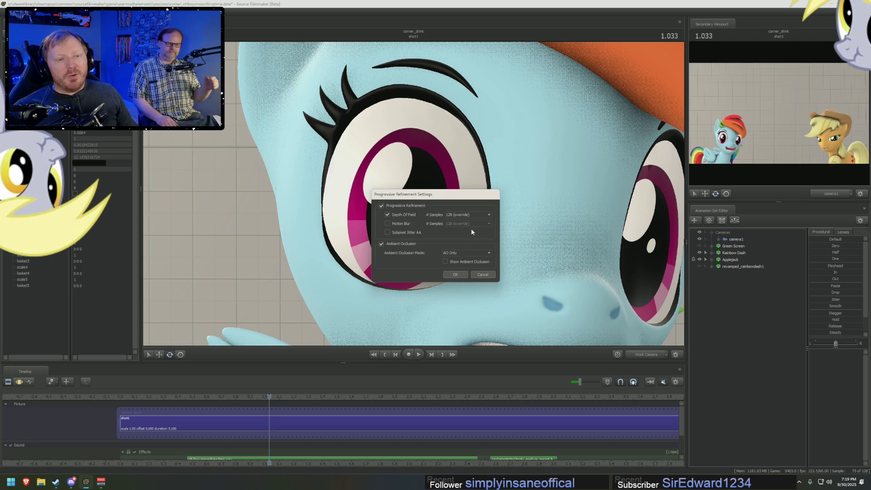
Keep Depth Of Field at 128 samples, leave Motion Blur unchecked, and close the settings.
left_click(404, 223)
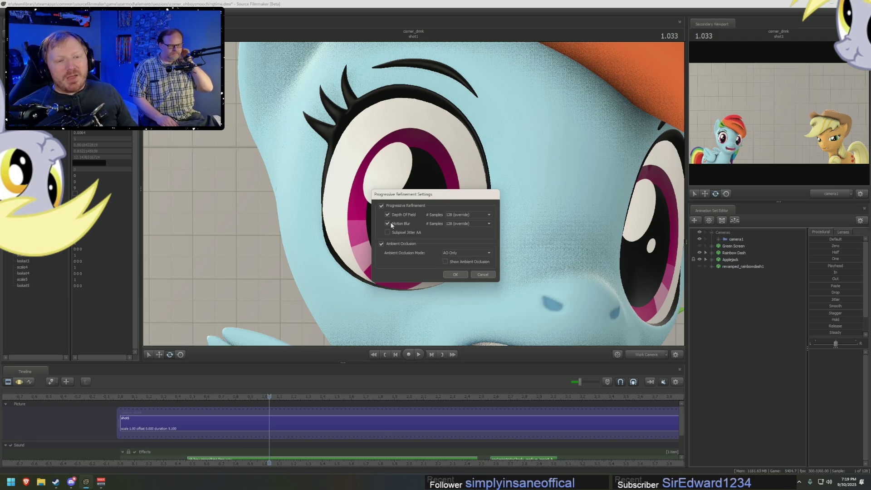
left_click(465, 224)
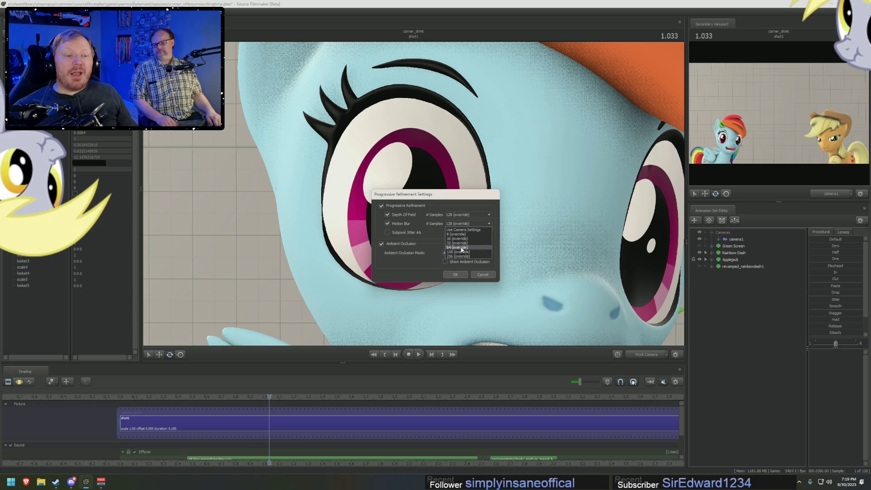
left_click(462, 244)
left_click(467, 215)
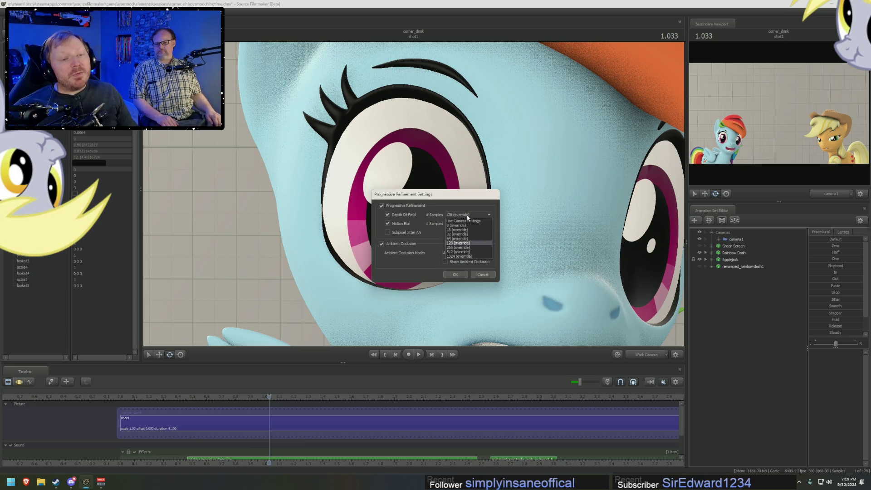
left_click(461, 213)
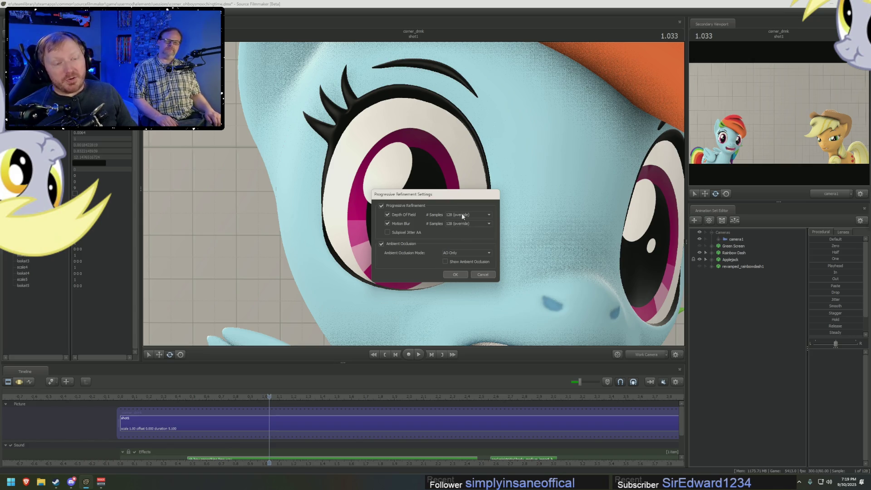
left_click(402, 224)
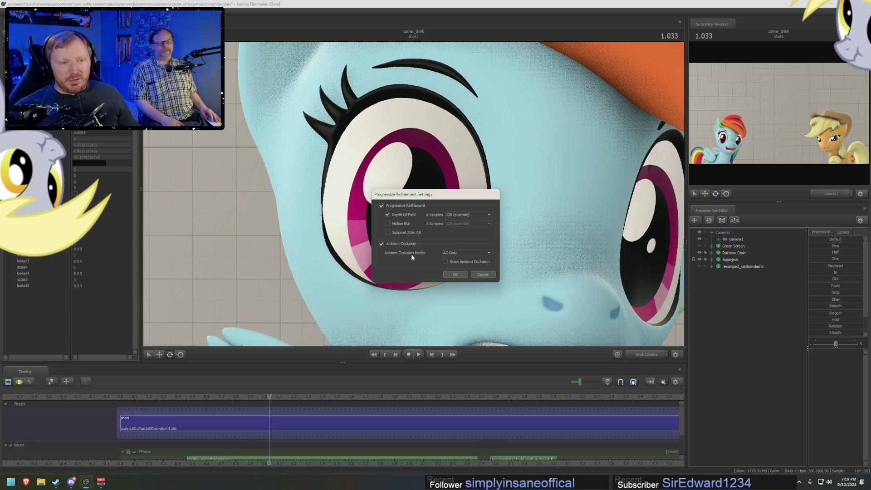
left_click(456, 275)
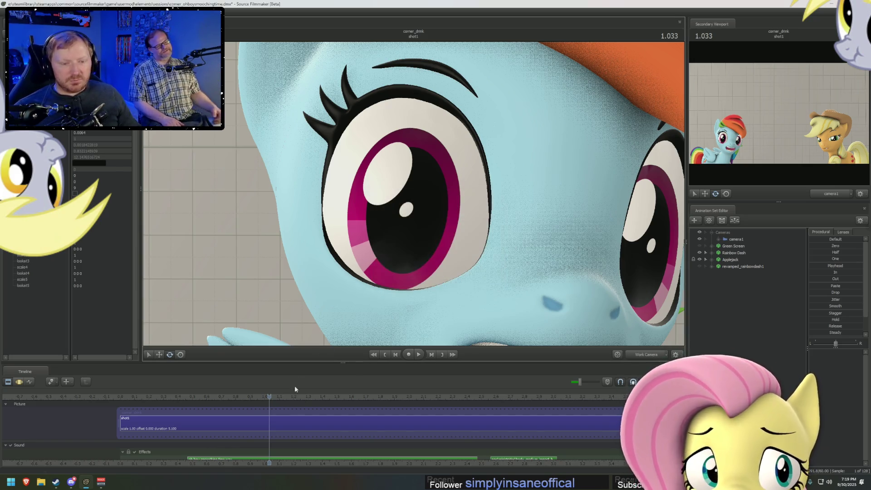
Scrub back, expand Rainbow Dash's controls, select Upper Face and show its curves in the Graph Editor.
left_click_drag(271, 399, 258, 399)
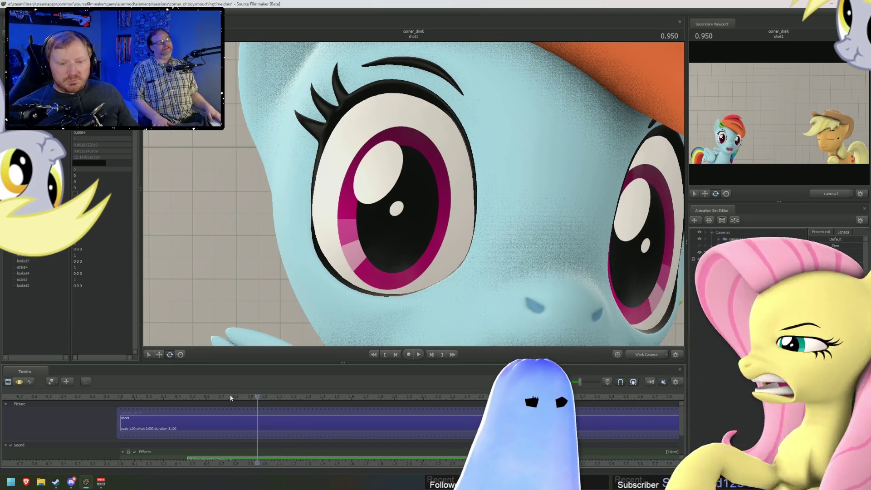
left_click_drag(235, 400, 291, 396)
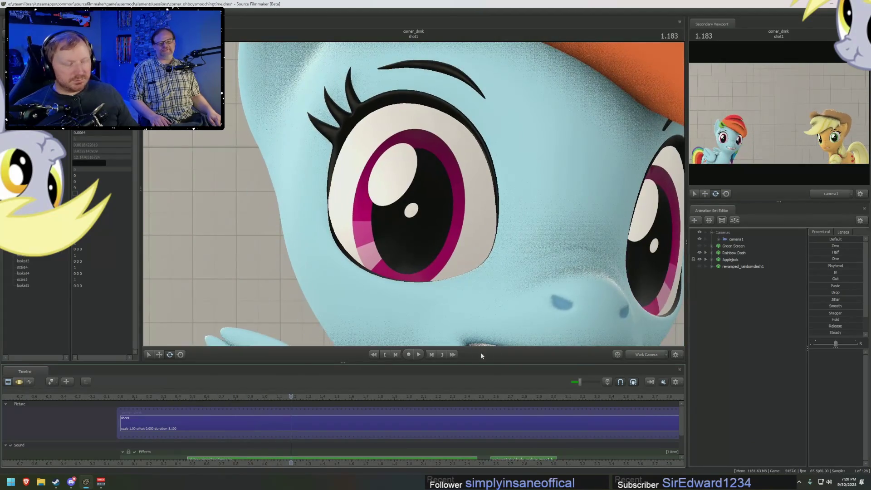
left_click_drag(511, 285, 414, 197)
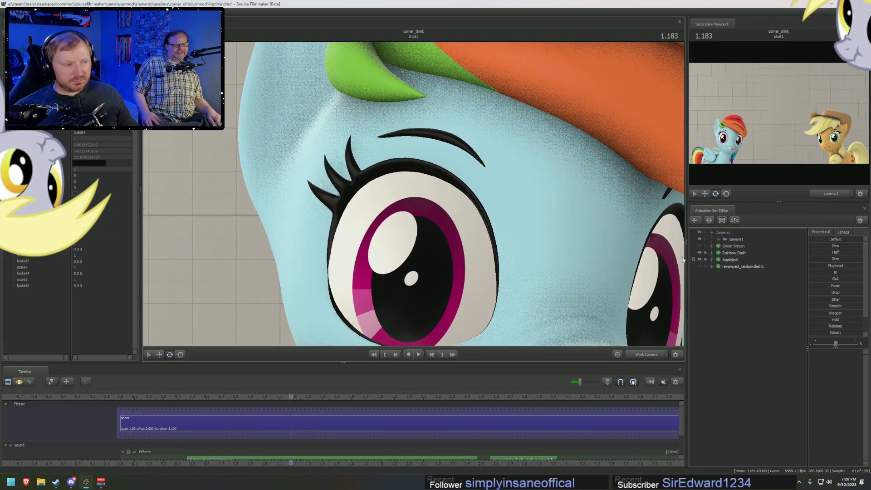
left_click(713, 253)
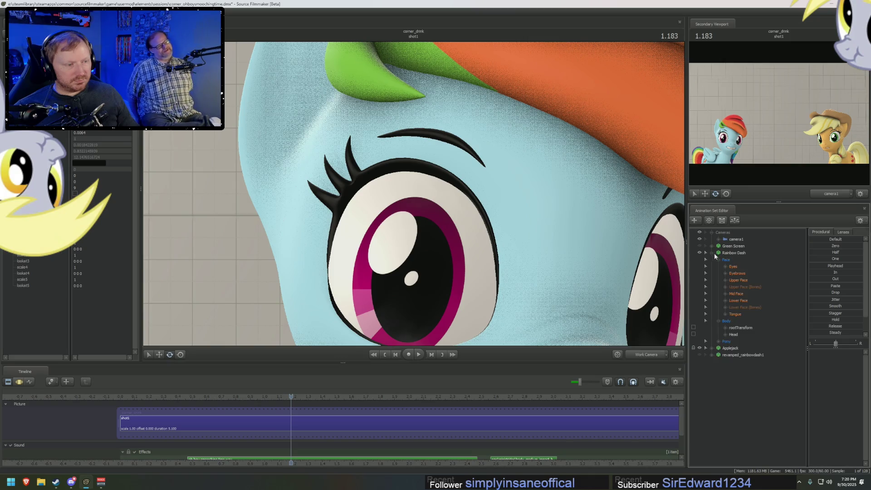
left_click(740, 274)
scroll(353, 426, "up", 2)
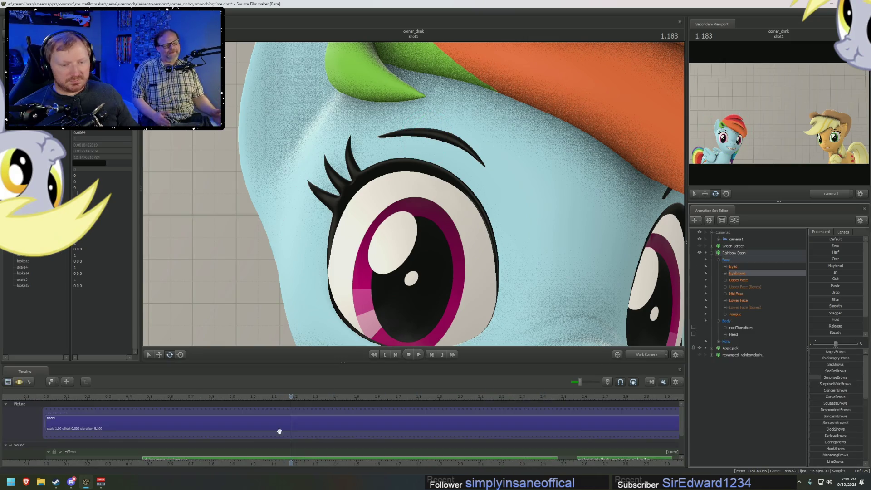
left_click(280, 429)
key("F4")
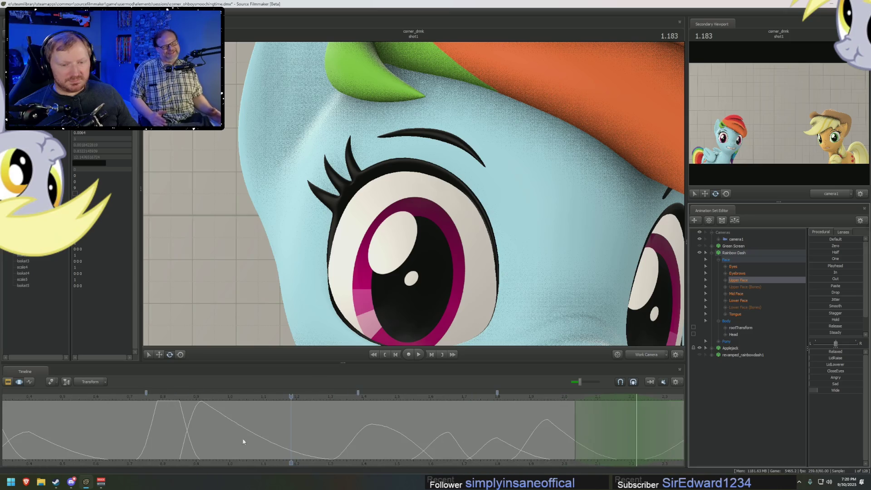
At 0.816, flatten, lower and squeeze Rainbow Dash's eyebrows with the Eyebrows sliders.
scroll(368, 430, "down", 3)
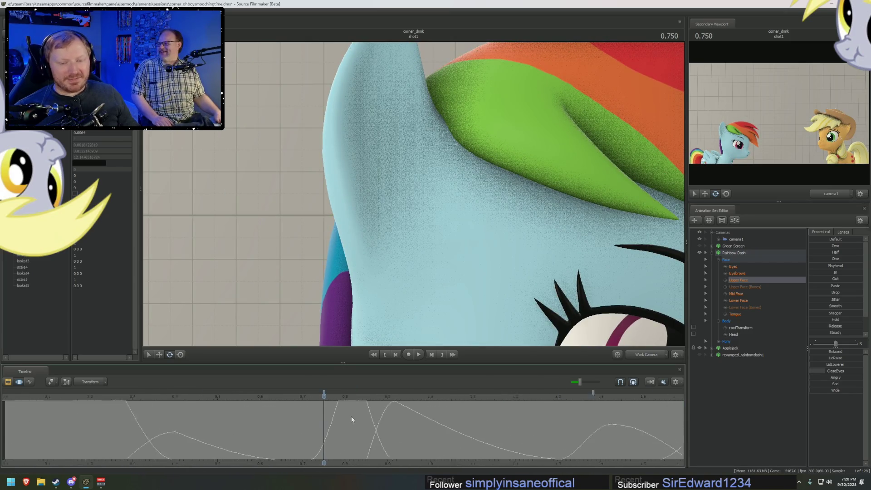
left_click_drag(325, 423, 346, 423)
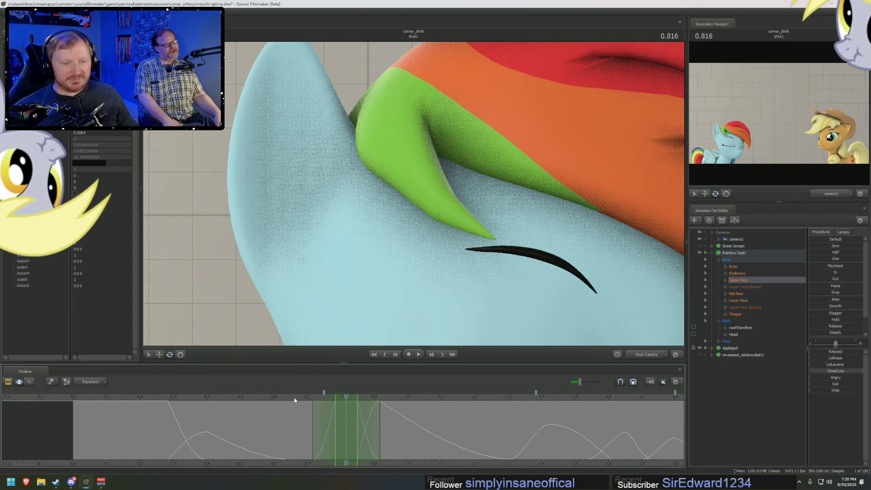
scroll(592, 159, "down", 5)
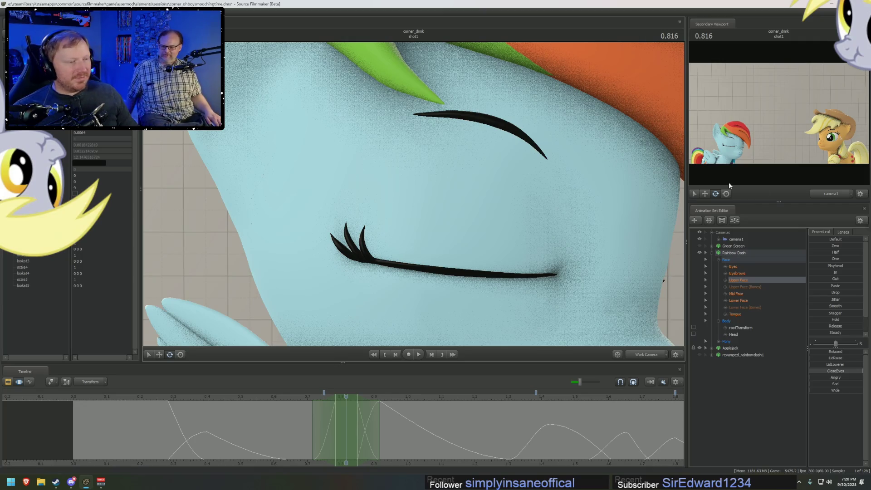
left_click(742, 274)
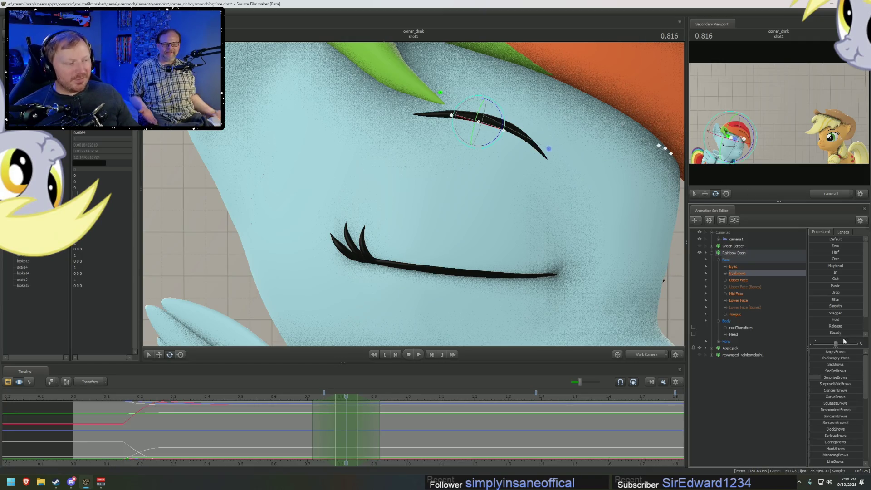
left_click_drag(840, 379, 829, 376)
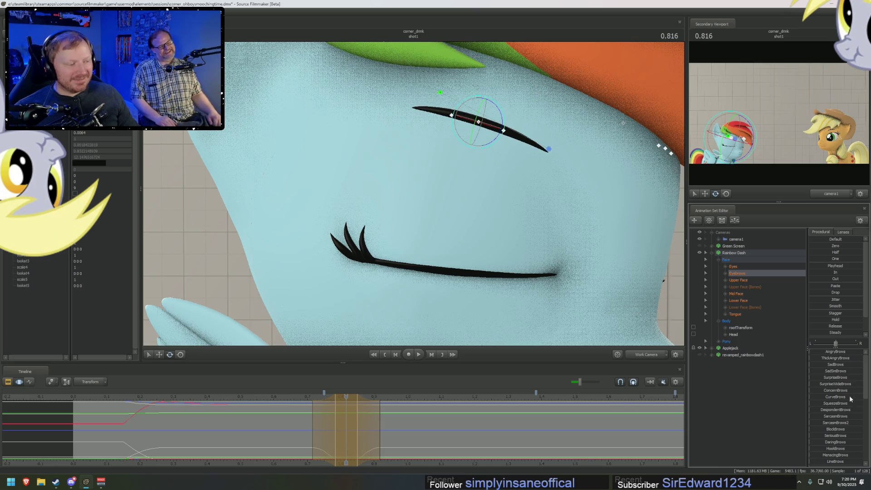
left_click_drag(837, 405, 847, 407)
Select the RightEyeBrow bone, rotate it flatter and move it slightly lower.
left_click(479, 121)
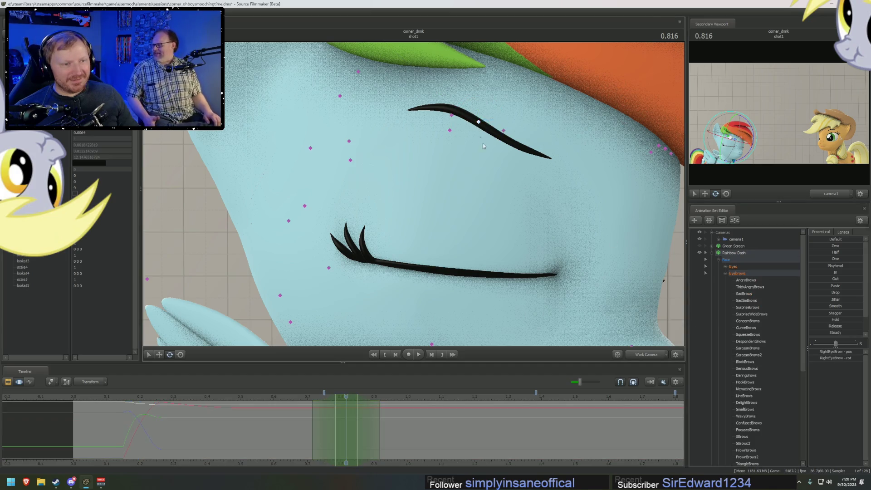
mouse_move(479, 122)
middle_mouse_down()
mouse_move(440, 63)
mouse_move(451, 152)
middle_mouse_up()
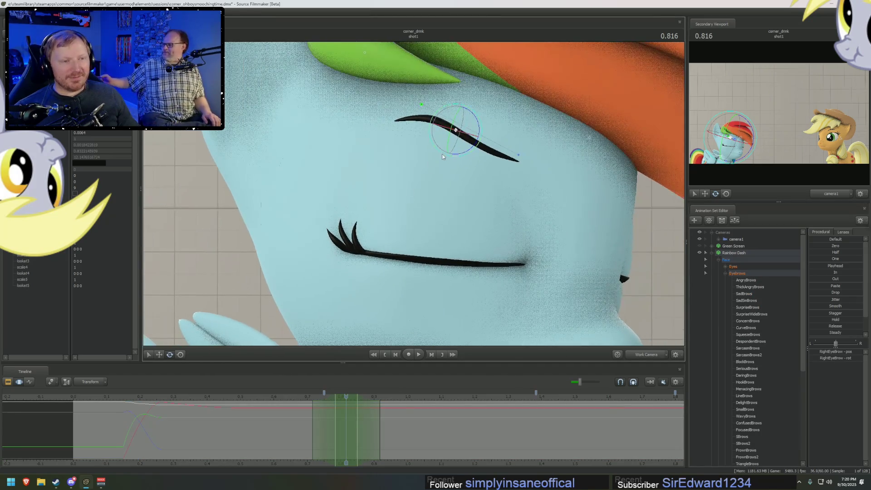
mouse_move(451, 152)
left_mouse_down()
mouse_move(460, 154)
mouse_move(461, 138)
mouse_move(464, 220)
mouse_move(409, 208)
mouse_move(438, 248)
mouse_move(400, 240)
mouse_move(391, 265)
left_mouse_up()
key("w")
key("e")
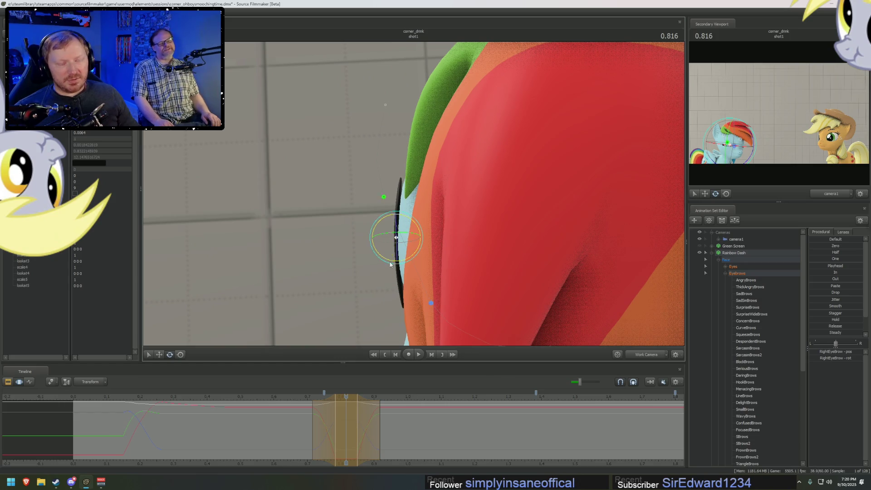
key("w")
left_click_drag(395, 223, 400, 227)
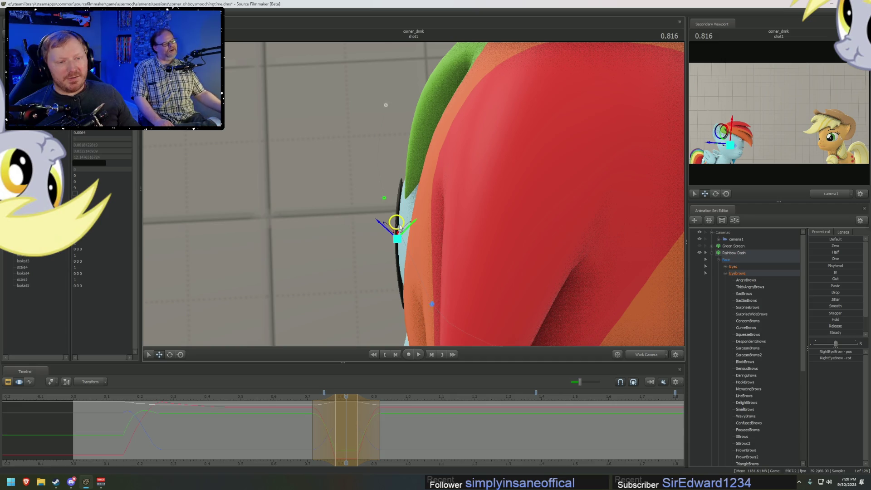
Orbit in close to her face, then select the left eyebrow and lower it onto the eye.
left_click_drag(436, 196, 413, 192)
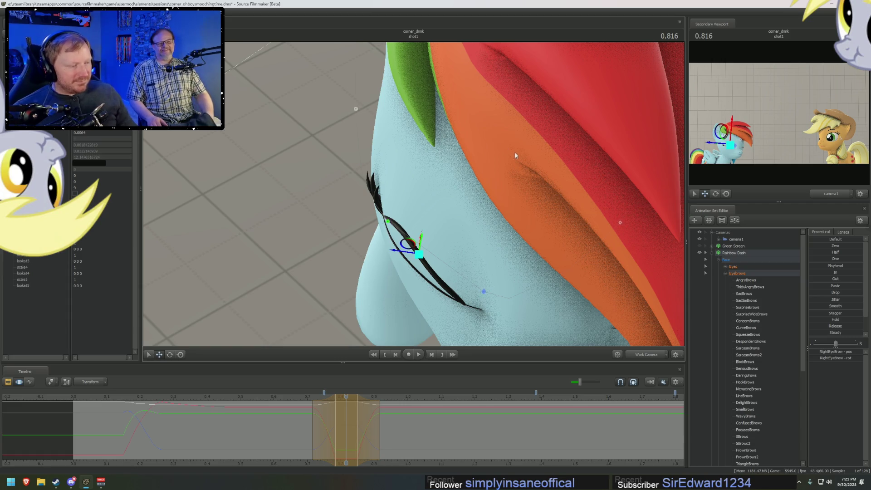
middle_click_drag(517, 173, 412, 115)
mouse_move(413, 196)
left_mouse_down()
mouse_move(395, 191)
mouse_move(414, 197)
left_mouse_up()
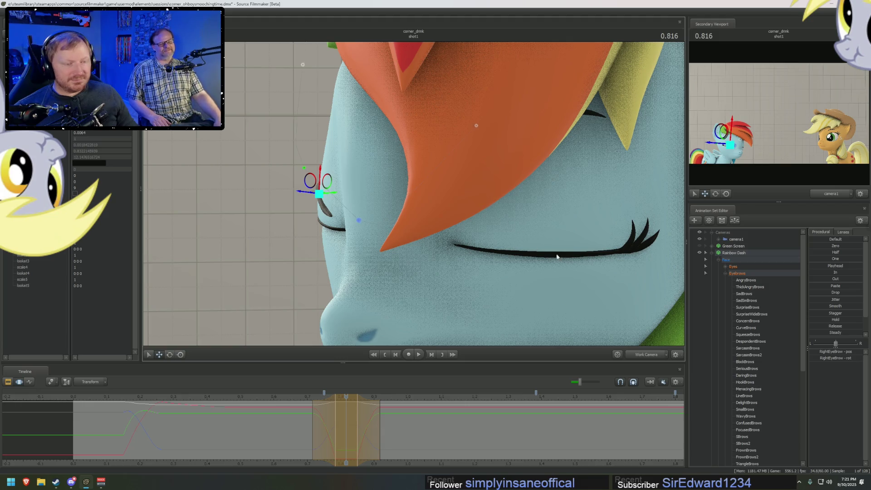
left_click_drag(485, 202, 438, 158)
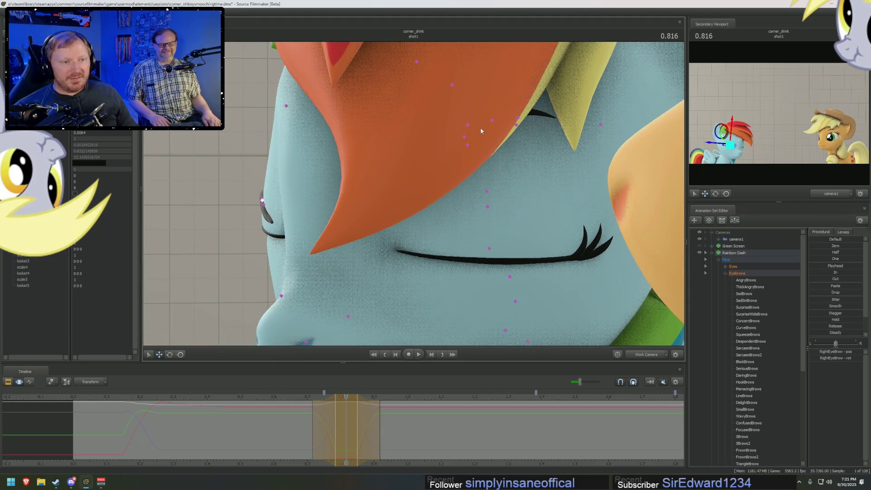
left_click(493, 120)
mouse_move(485, 111)
left_mouse_down()
mouse_move(484, 215)
mouse_move(415, 197)
left_mouse_up()
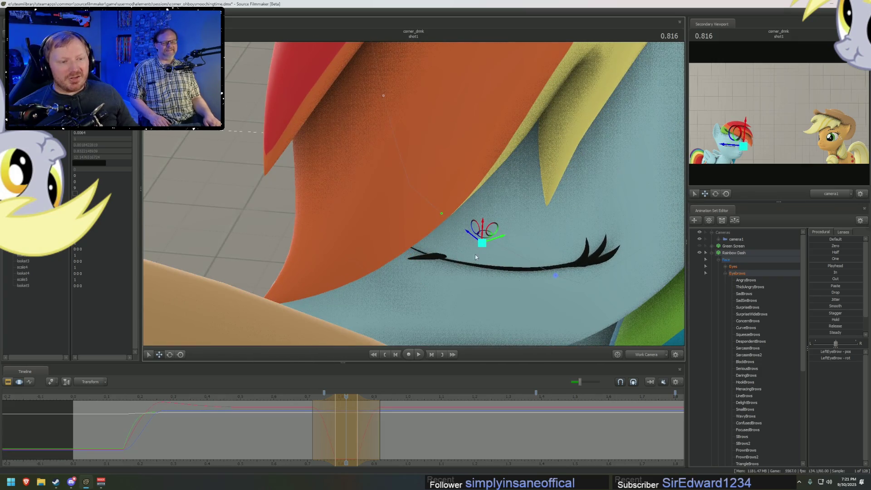
Tilt and rotate the left eyebrow across the closed eye using the move and rotate gizmos.
left_click_drag(481, 238, 482, 244)
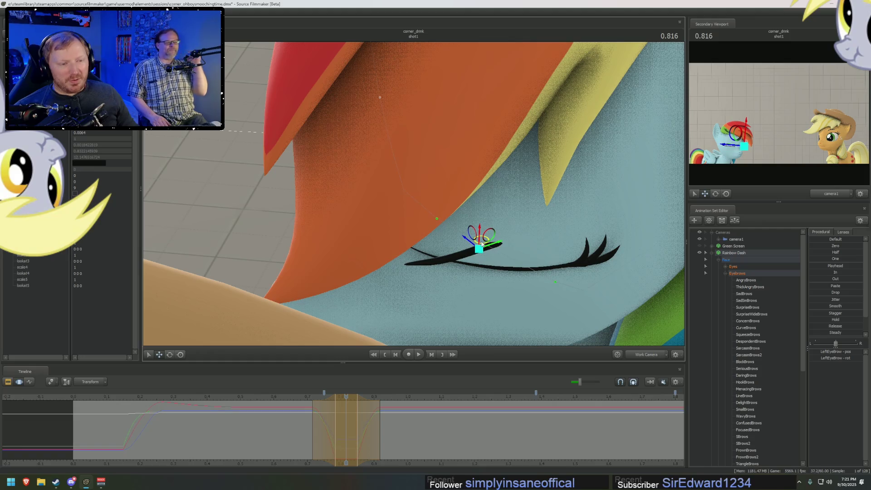
key("e")
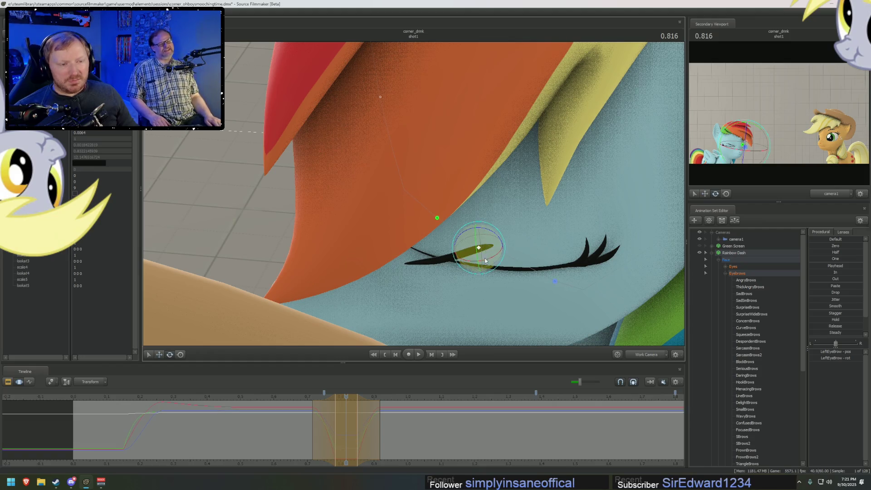
mouse_move(476, 264)
left_mouse_down()
mouse_move(431, 249)
mouse_move(454, 204)
mouse_move(434, 158)
mouse_move(445, 136)
mouse_move(467, 129)
mouse_move(414, 195)
left_mouse_up()
key("w")
key("e")
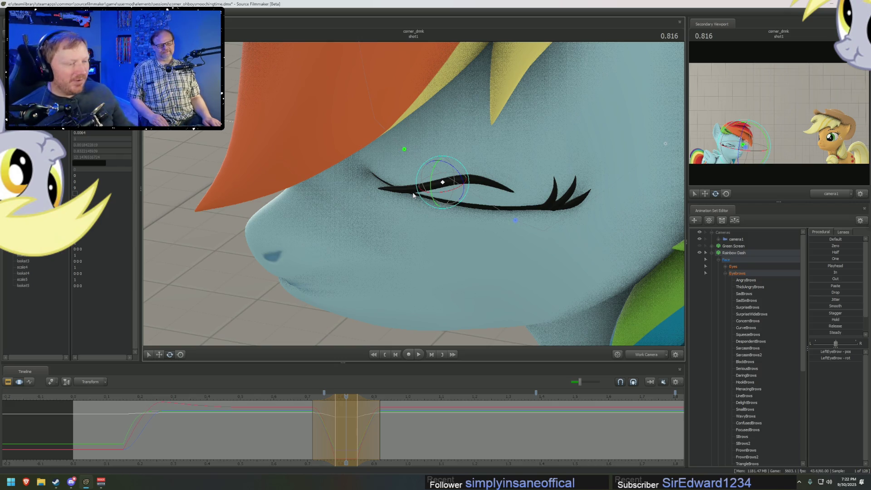
Orbit around Rainbow Dash's face to check the left eyebrow from the side, front and above.
mouse_move(412, 193)
left_mouse_down()
mouse_move(445, 213)
mouse_move(420, 212)
left_mouse_up()
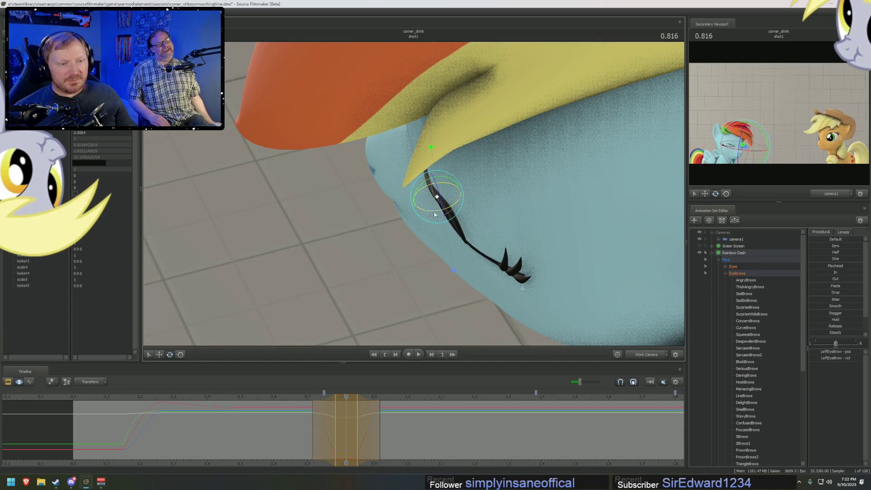
mouse_move(434, 211)
left_mouse_down()
mouse_move(423, 178)
mouse_move(420, 200)
mouse_move(453, 209)
mouse_move(474, 193)
mouse_move(483, 199)
left_mouse_up()
key("w")
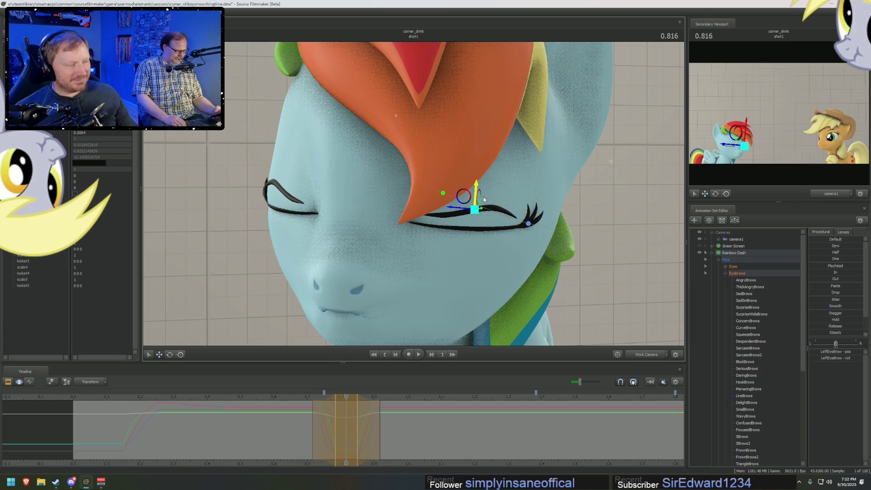
left_click_drag(484, 200, 445, 198)
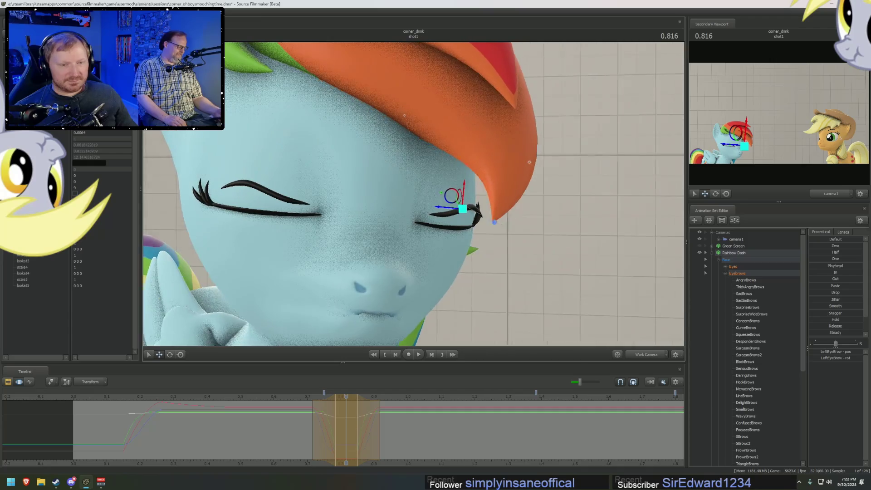
left_click_drag(358, 148, 413, 200)
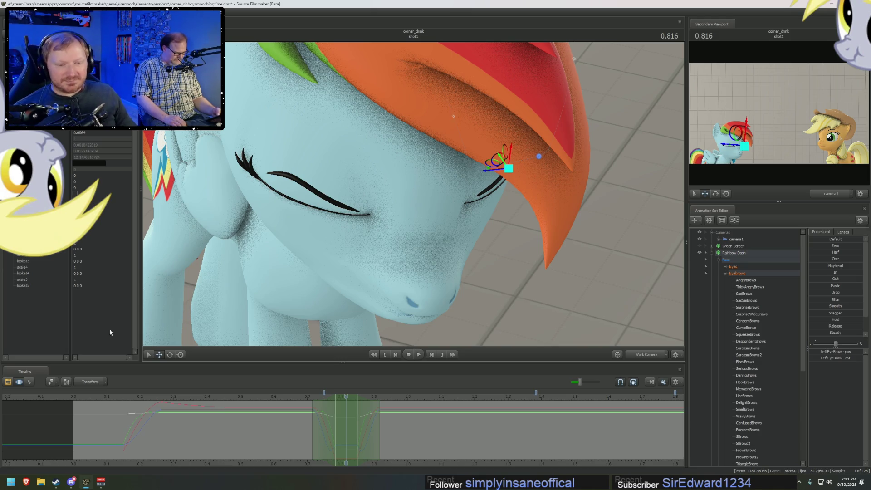
Scrub through Rainbow Dash's blink, then switch the viewport from Work Camera to camera1.
left_click_drag(291, 398, 300, 396)
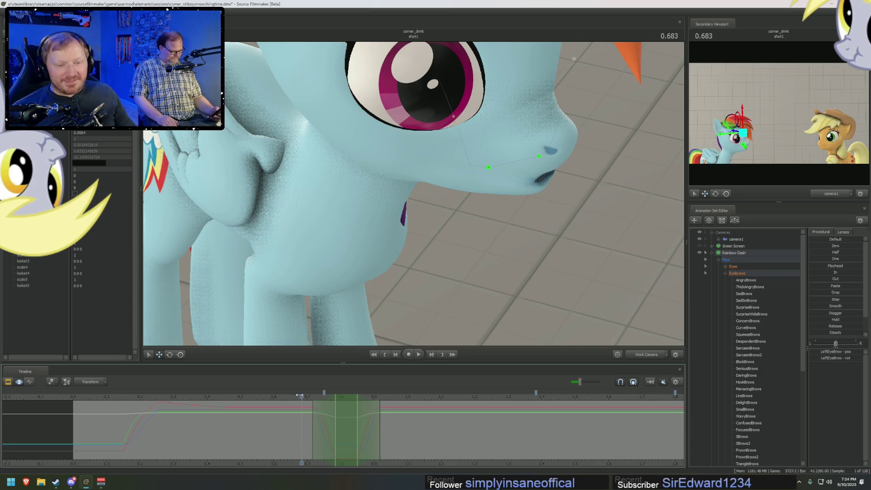
mouse_move(300, 396)
left_mouse_down()
mouse_move(334, 400)
mouse_move(318, 398)
left_mouse_up()
left_click_drag(382, 317, 384, 291)
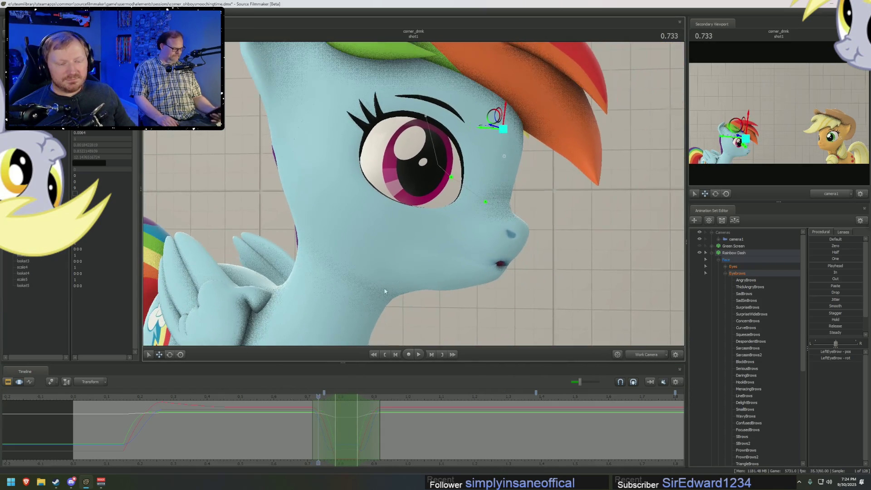
mouse_move(319, 396)
left_mouse_down()
mouse_move(335, 400)
mouse_move(318, 406)
mouse_move(382, 406)
mouse_move(335, 406)
left_mouse_up()
left_click(646, 355)
left_click(644, 364)
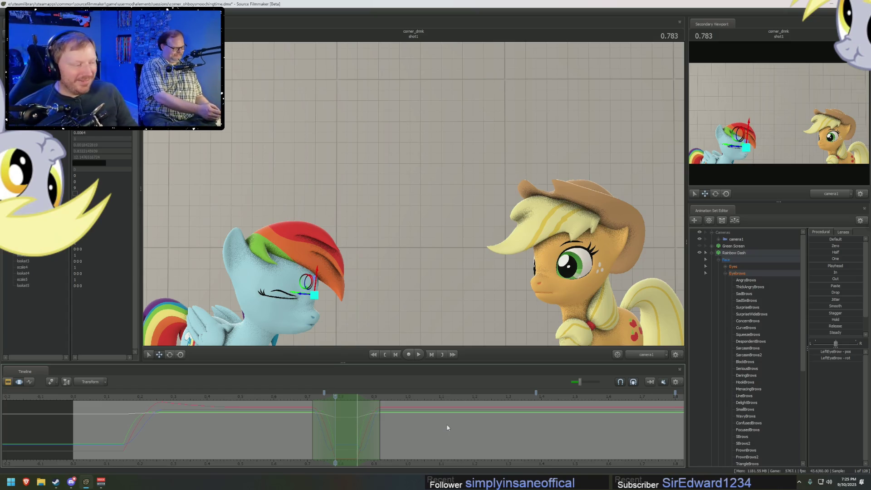
Scrub between 1.300 and 0.450 to review the blink, then return the timeline to the Clip Editor.
mouse_move(290, 395)
left_mouse_down()
mouse_move(269, 392)
mouse_move(273, 404)
mouse_move(344, 416)
mouse_move(519, 415)
left_mouse_up()
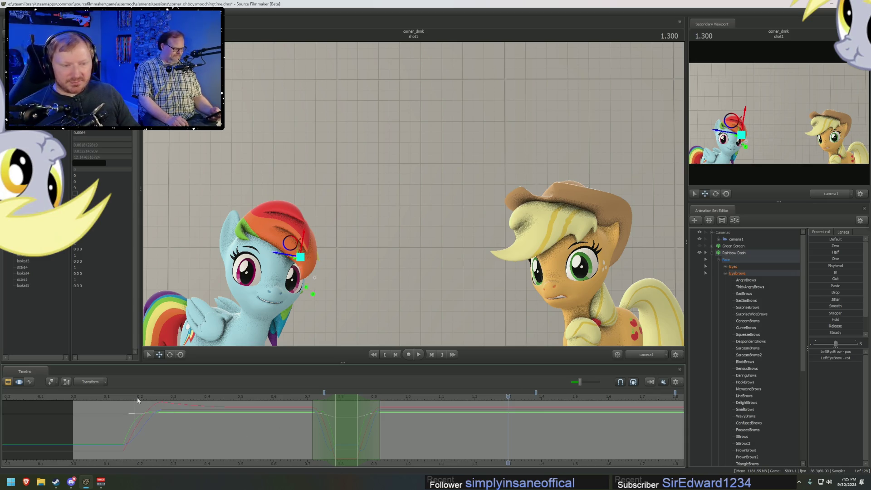
mouse_move(137, 397)
left_mouse_down()
mouse_move(223, 411)
mouse_move(195, 411)
mouse_move(170, 408)
mouse_move(345, 415)
left_mouse_up()
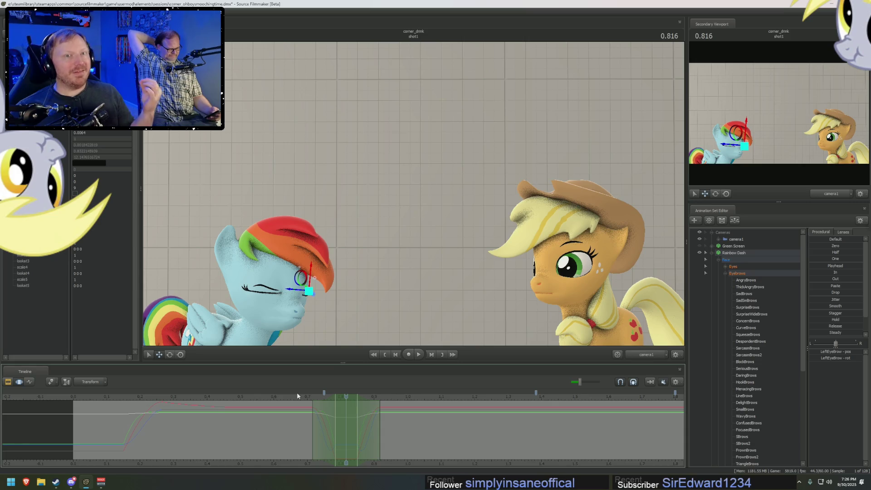
key("F2")
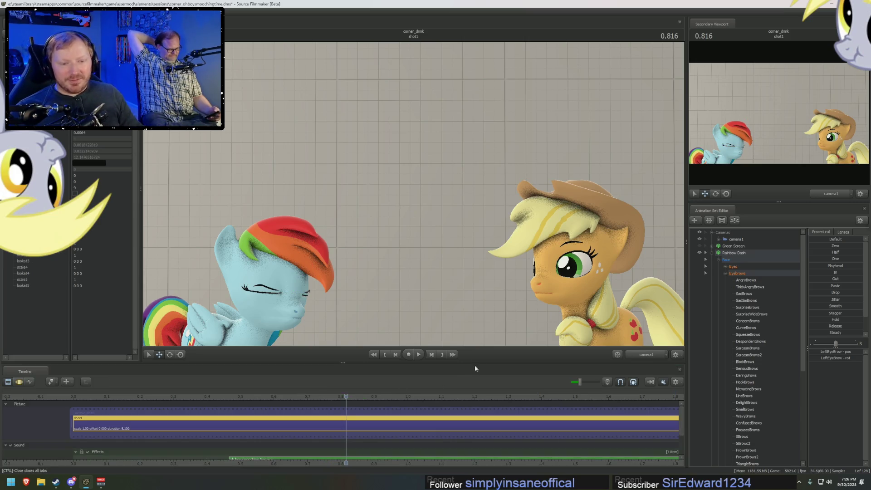
Frame Rainbow Dash's face in the work view and bring back her eyebrow animation curves.
key("f")
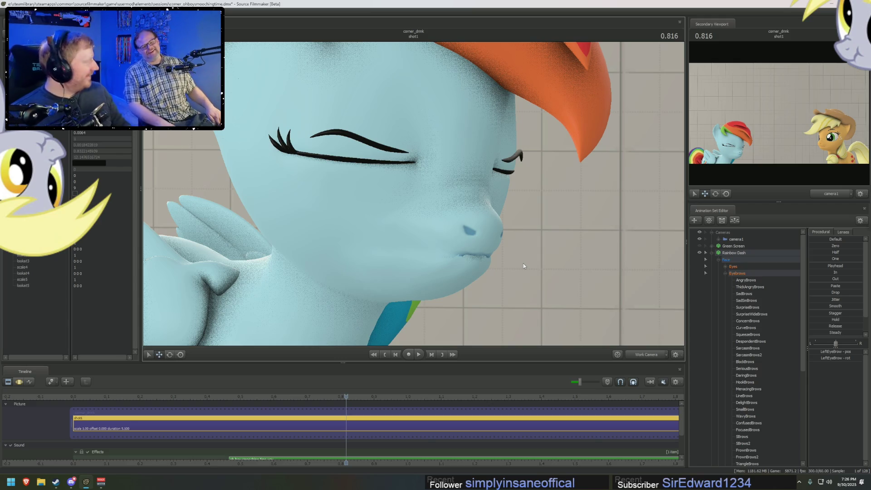
key("F2")
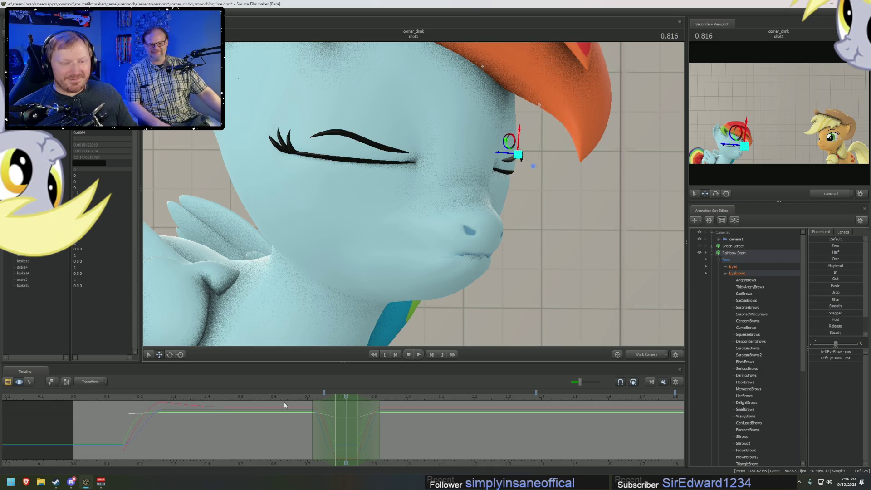
Show Rainbow Dash's Upper Face curves instead of the eyebrows, back at 0.816.
mouse_move(284, 402)
left_mouse_down()
mouse_move(405, 413)
mouse_move(152, 412)
mouse_move(168, 429)
mouse_move(187, 430)
left_mouse_up()
left_click(725, 273)
left_click(738, 280)
left_click(346, 398)
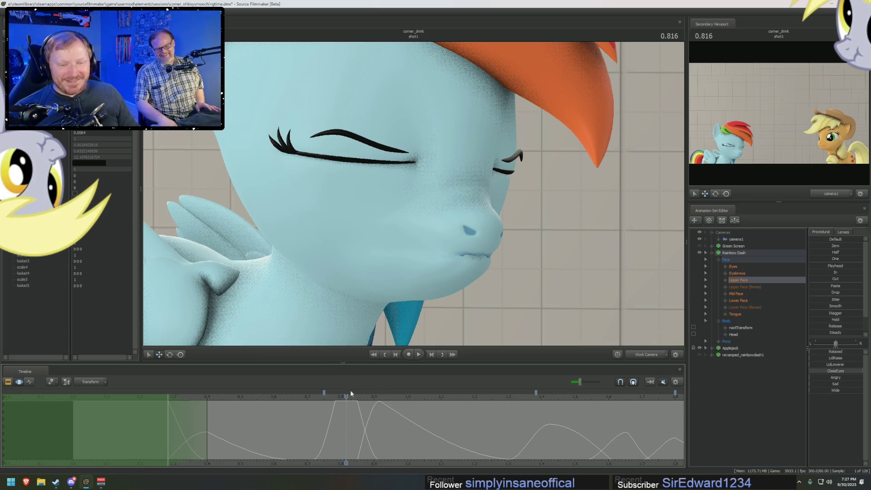
Blend Rainbow Dash's eyebrows toward the current pose, then show her Upper Face curves.
left_click(753, 273)
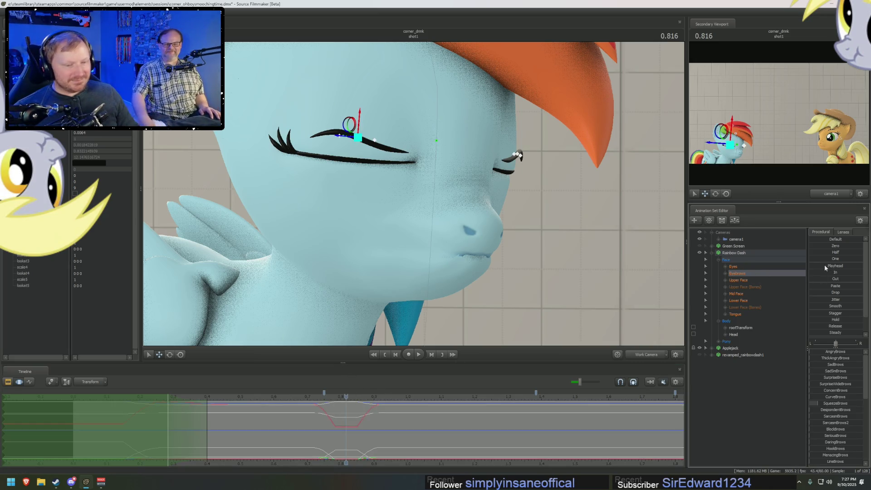
mouse_move(824, 265)
left_mouse_down()
mouse_move(804, 265)
mouse_move(865, 284)
left_mouse_up()
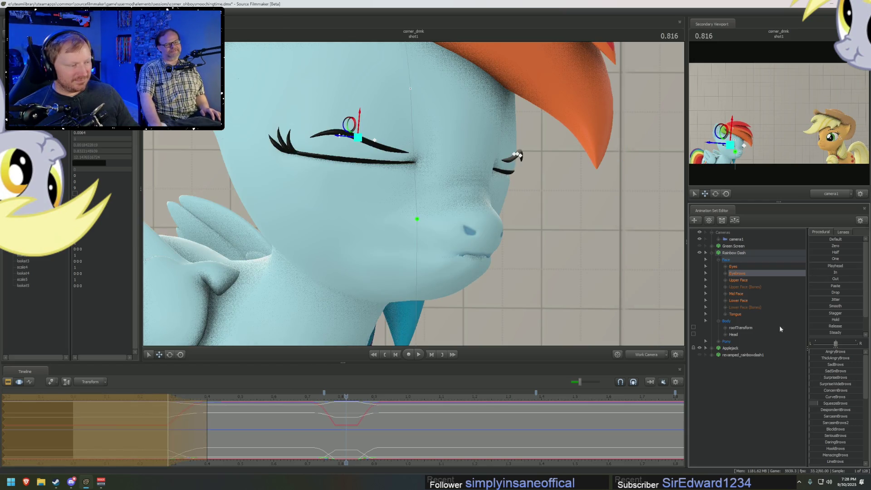
scroll(571, 458, "down", 4)
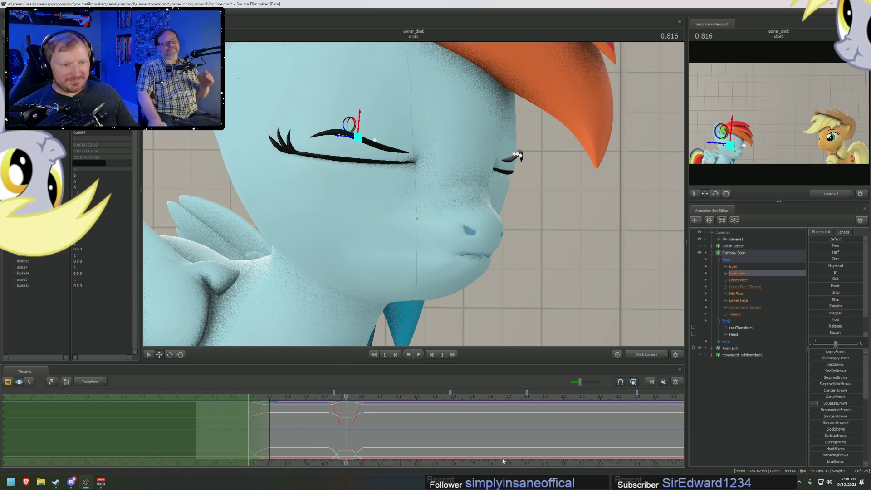
scroll(555, 462, "down", 2)
left_click(742, 279)
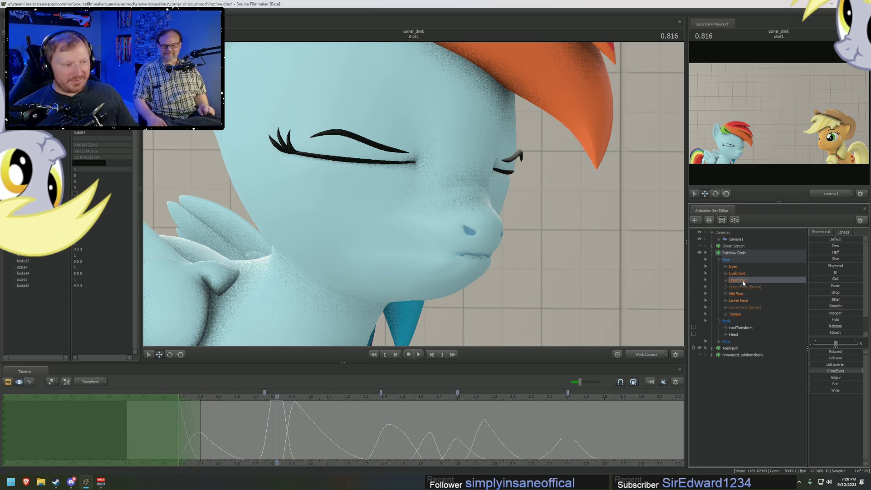
mouse_move(320, 440)
left_mouse_down()
mouse_move(283, 418)
mouse_move(290, 421)
left_mouse_up()
Mark a time range starting at 0.400, frame her face, and select the right eyebrow.
scroll(290, 421, "up", 2)
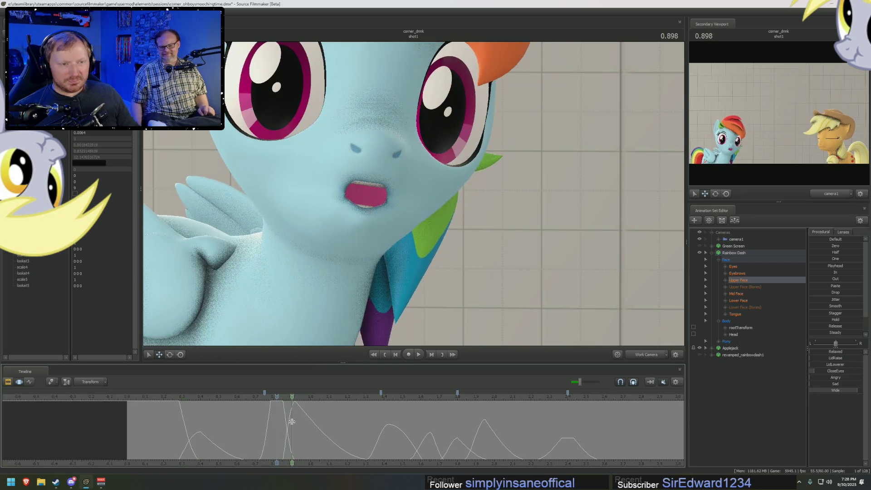
left_click(160, 439)
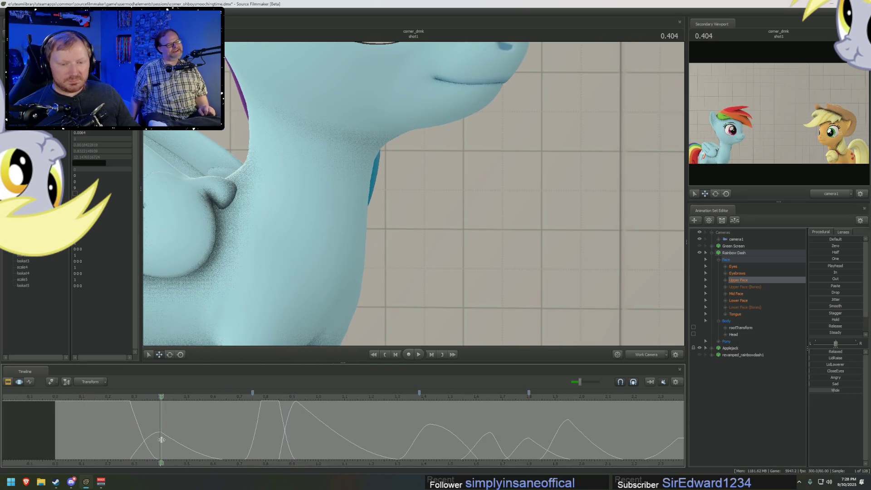
left_click_drag(187, 426, 231, 429)
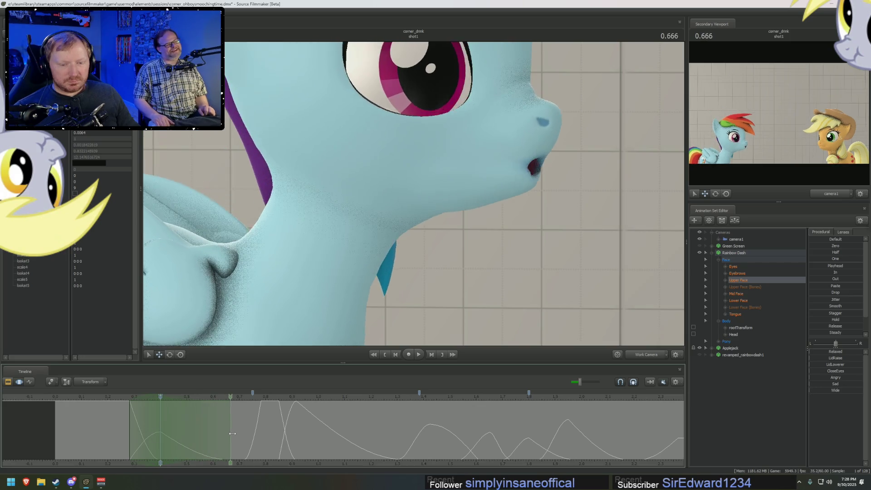
left_click_drag(408, 226, 414, 201)
left_click(422, 133)
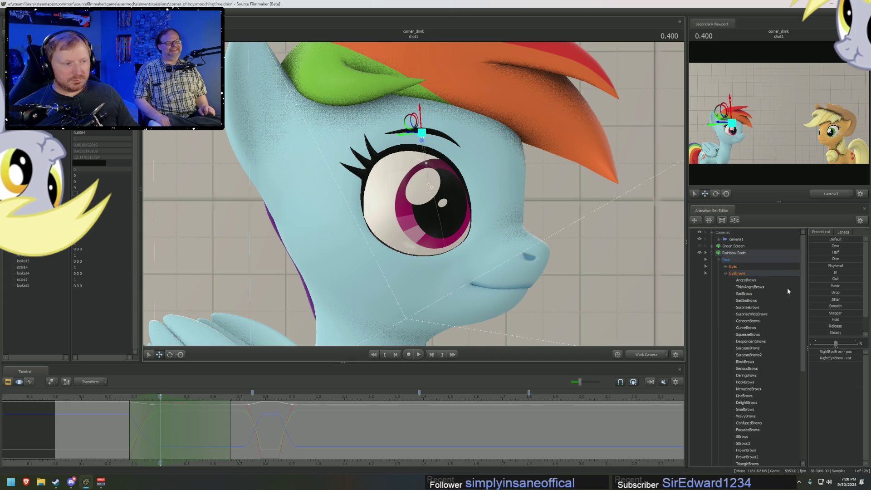
Select both of Rainbow Dash's eyebrows and preview the animation.
scroll(736, 296, "down", 3)
scroll(742, 323, "down", 3)
left_click(747, 410, "ctrl")
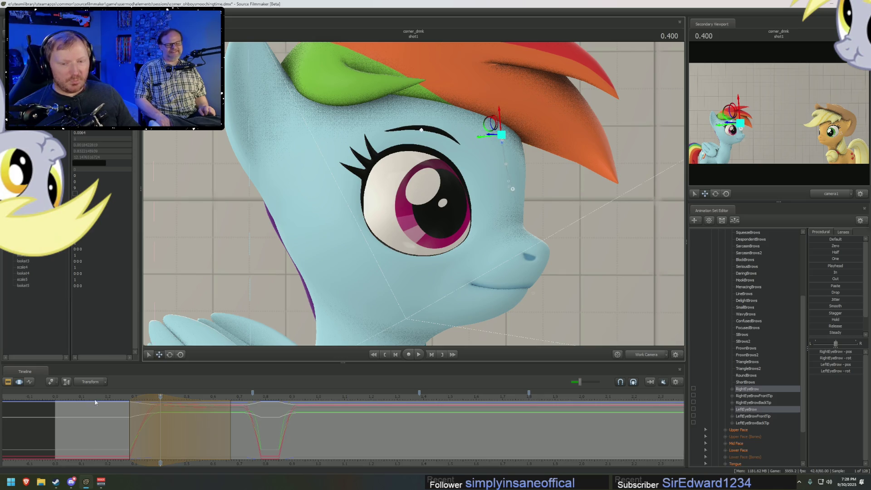
key("space")
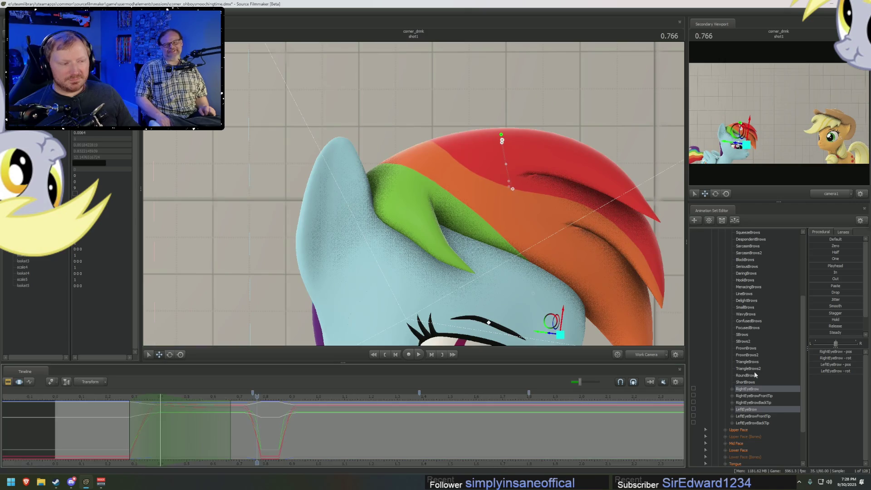
scroll(754, 345, "up", 5)
left_click(738, 274)
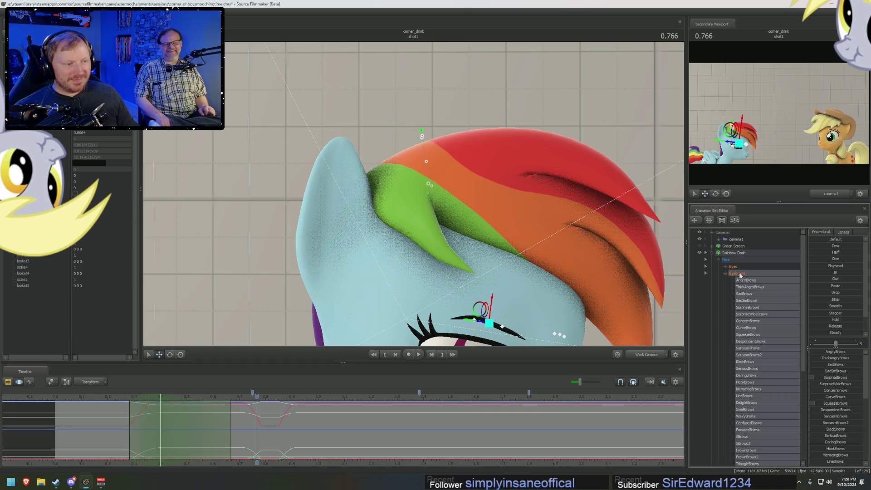
left_click(726, 274)
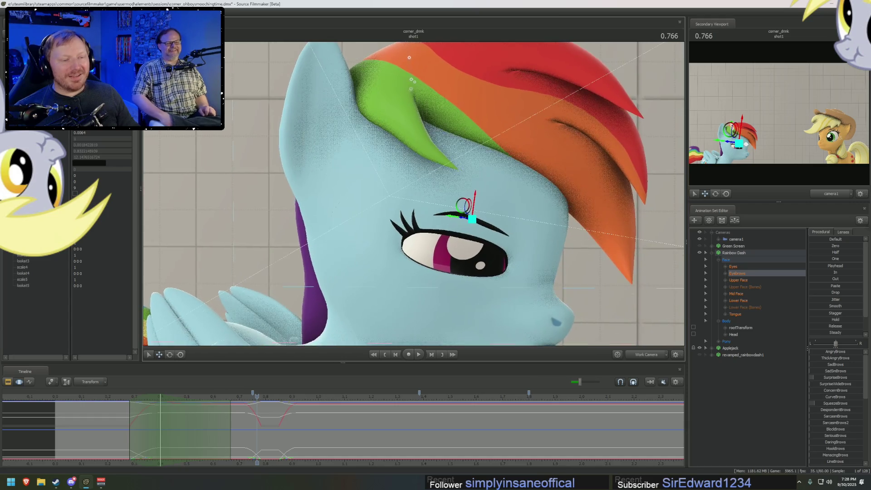
Mark a range from 0.916 to about 1.3 and raise both eyebrows over it.
left_click(270, 421)
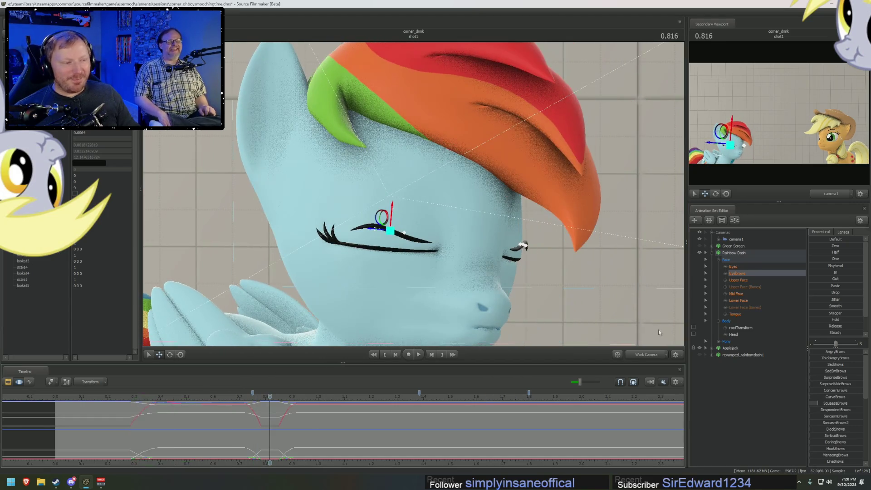
left_click(739, 280)
left_click(296, 428)
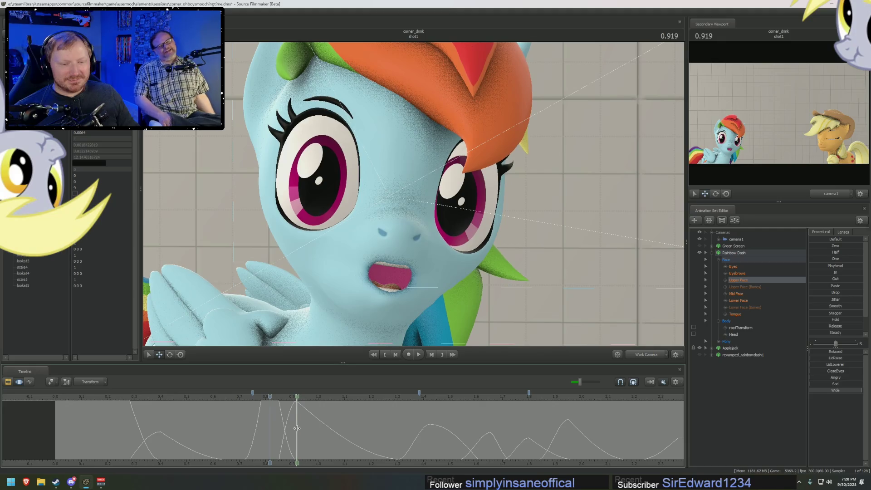
left_click_drag(314, 428, 397, 429)
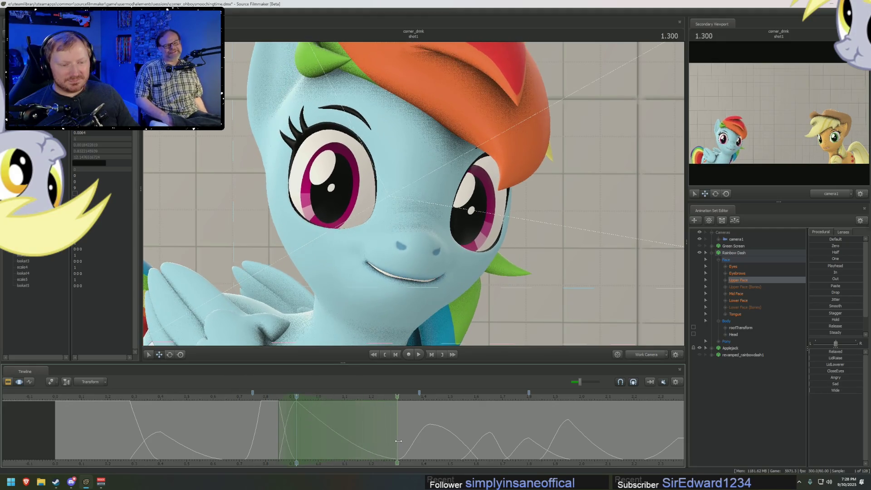
double_click(731, 274)
scroll(764, 347, "down", 3)
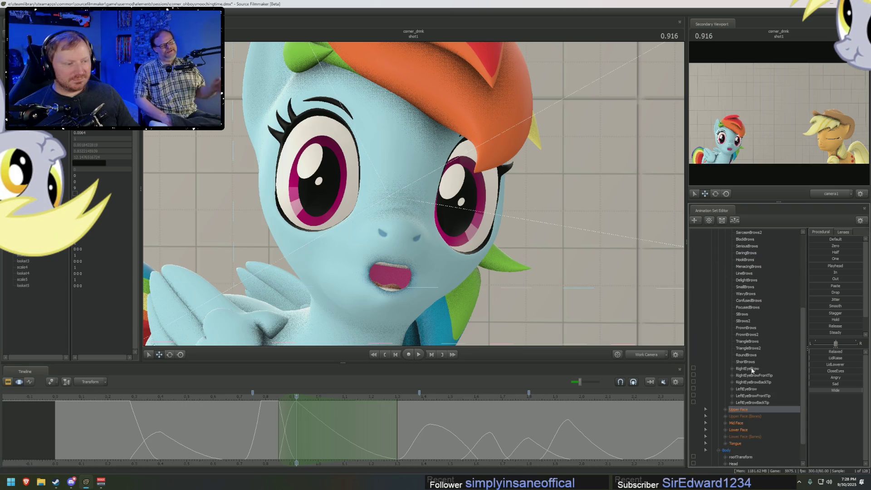
left_click(748, 369)
left_click(753, 389, "ctrl")
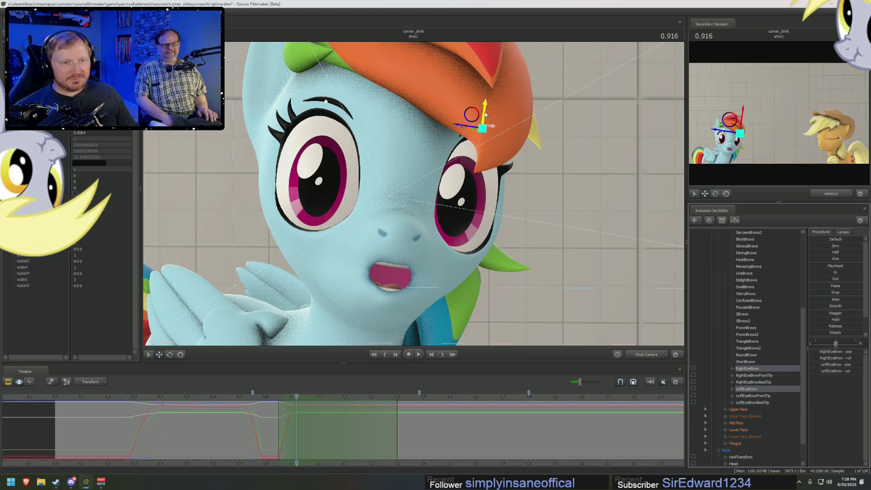
left_click_drag(487, 112, 486, 95)
key("space")
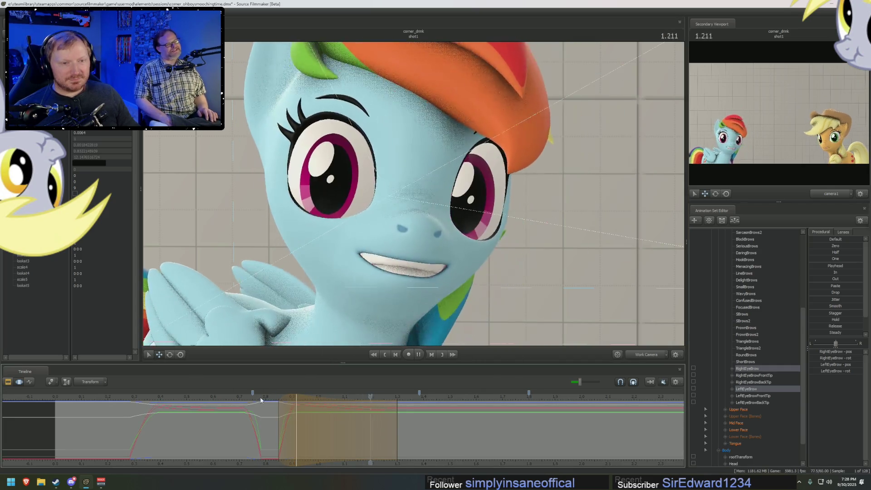
key("space")
key("space")
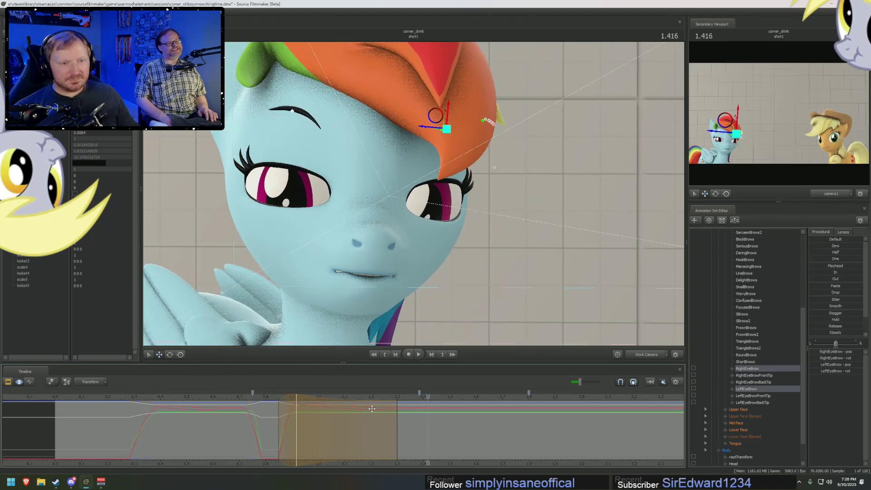
Recentre and extend the marked range, then adjust the eyebrows from the closed-eye frame.
scroll(755, 273, "up", 6)
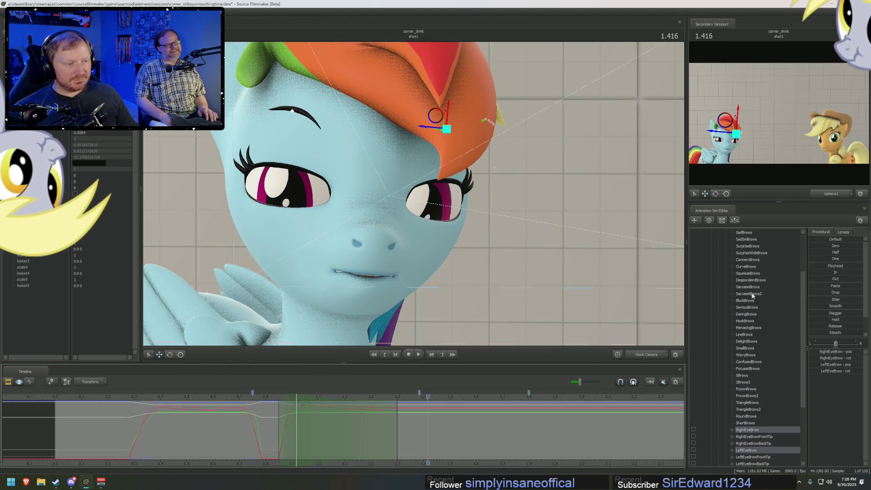
left_click(755, 272)
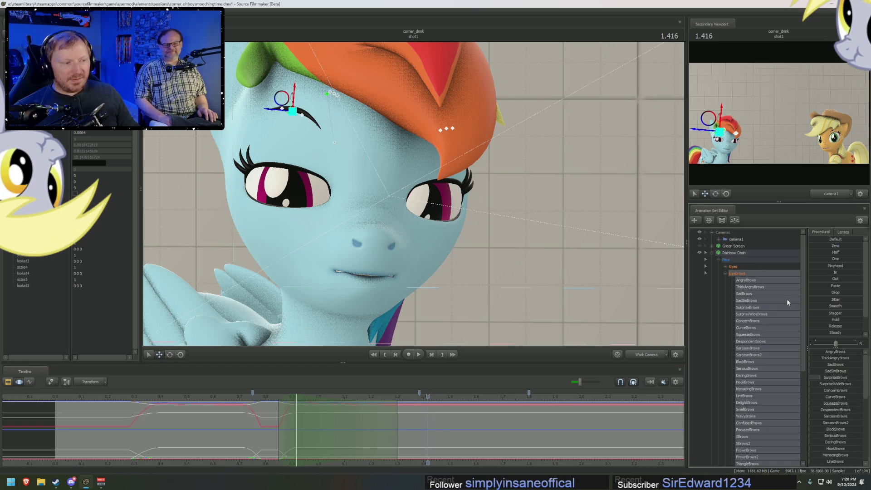
left_click(727, 274)
left_click(738, 280)
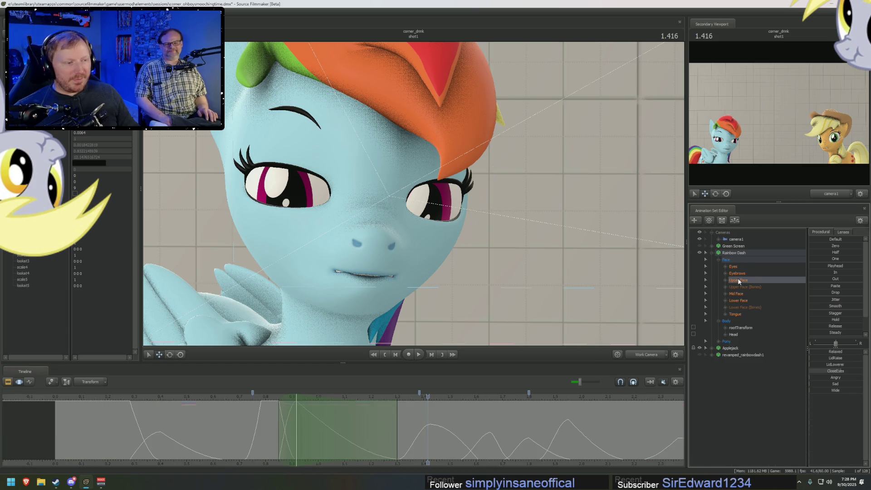
left_click(430, 438)
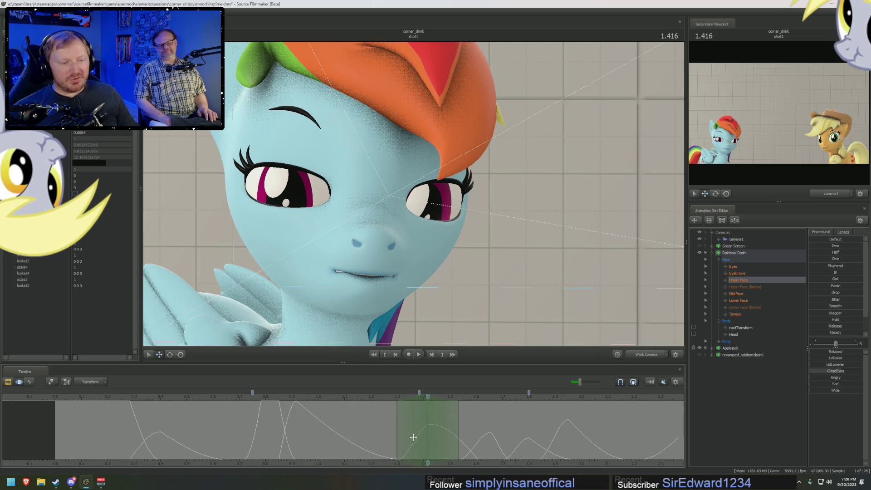
left_click_drag(459, 440, 480, 442)
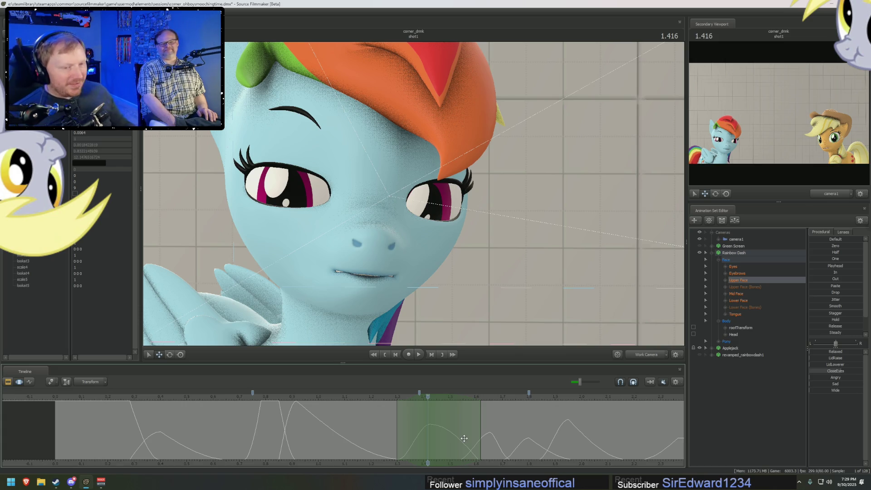
left_click(275, 405)
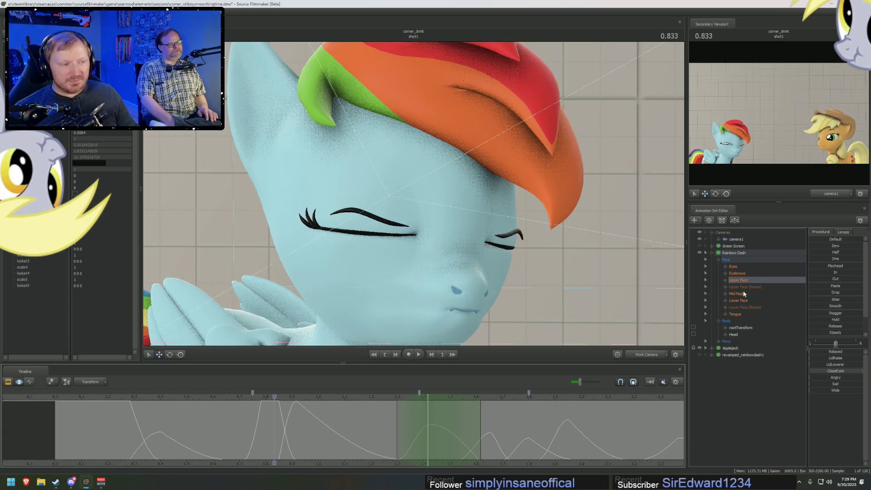
left_click(756, 274)
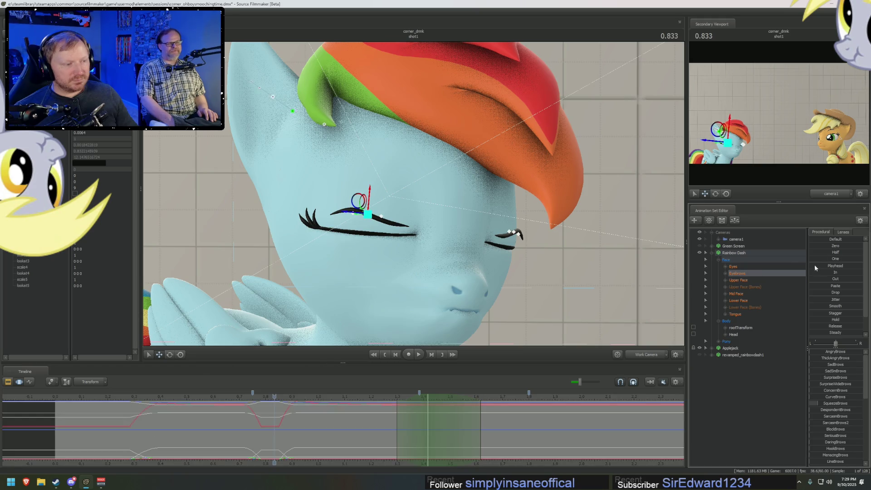
left_click(815, 265)
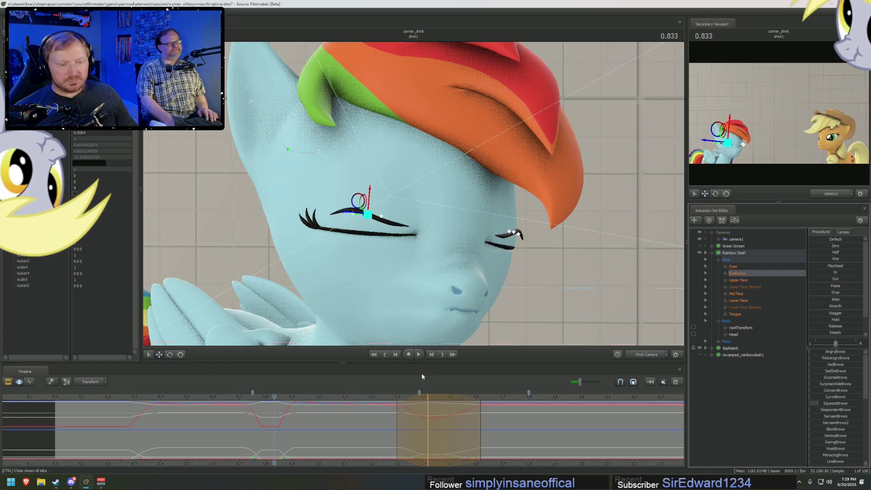
key("space")
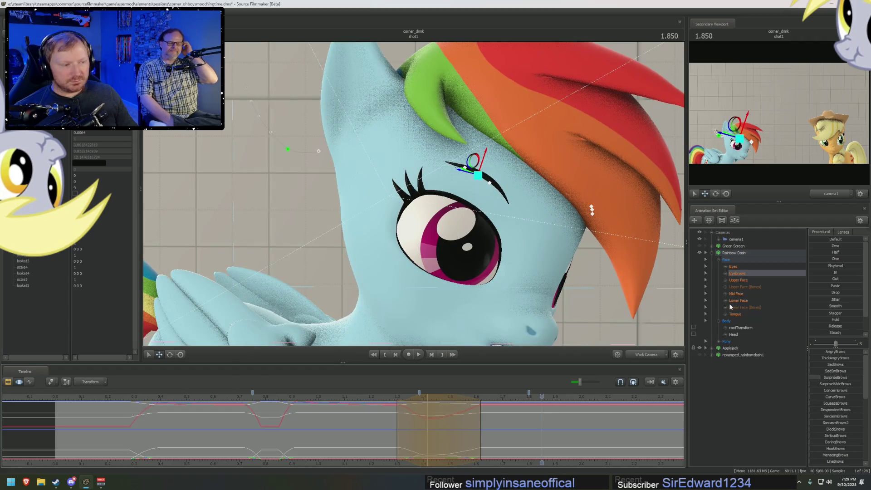
Preview the expressions from 1.546 and play the eyebrow animation from 1.800.
left_click(739, 281)
left_click(395, 436)
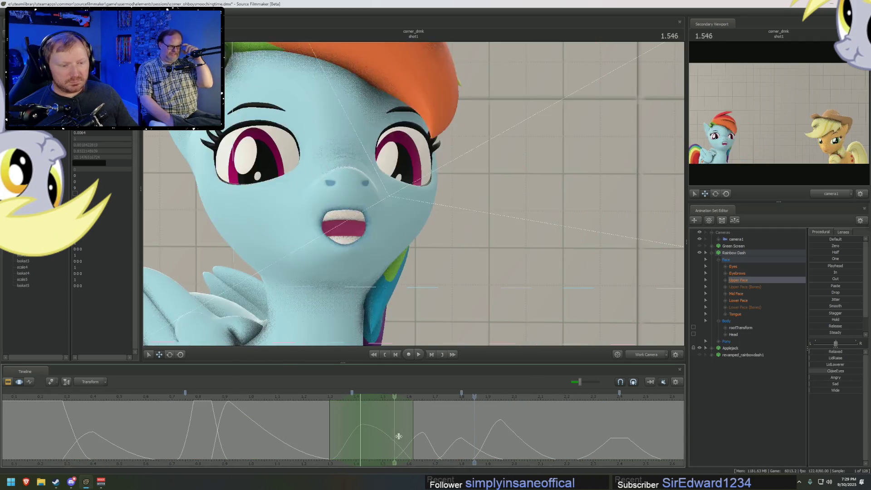
mouse_move(398, 437)
left_mouse_down()
mouse_move(460, 444)
mouse_move(507, 433)
left_mouse_up()
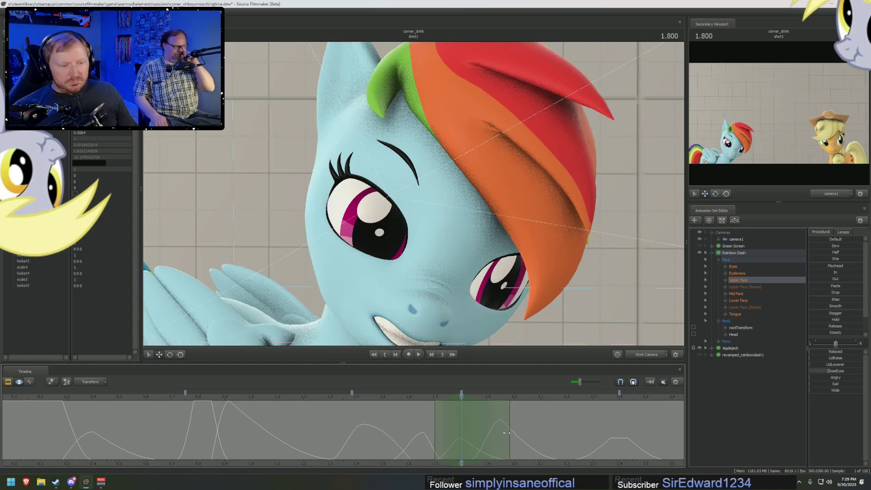
left_click(208, 392)
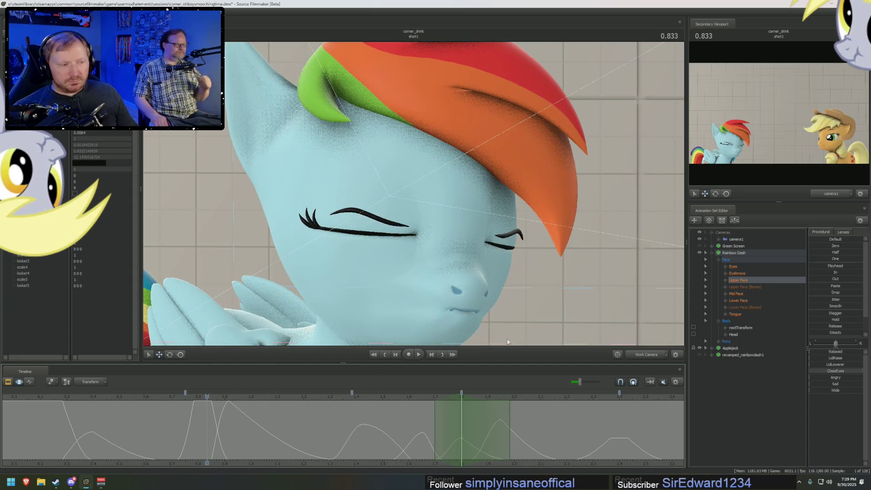
left_click(737, 274)
key("Up")
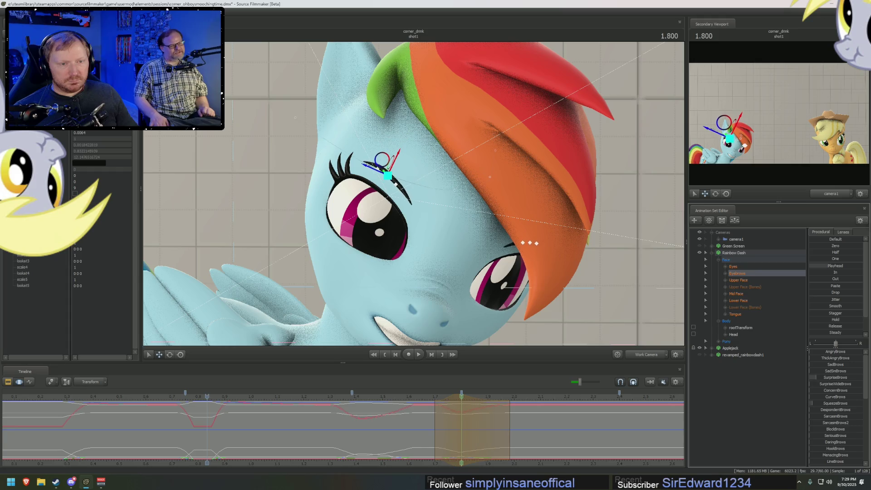
key("space")
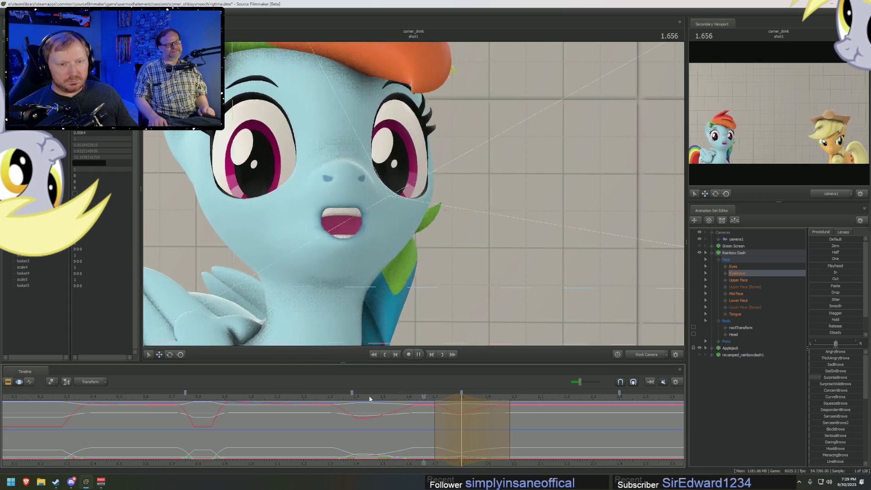
key("space")
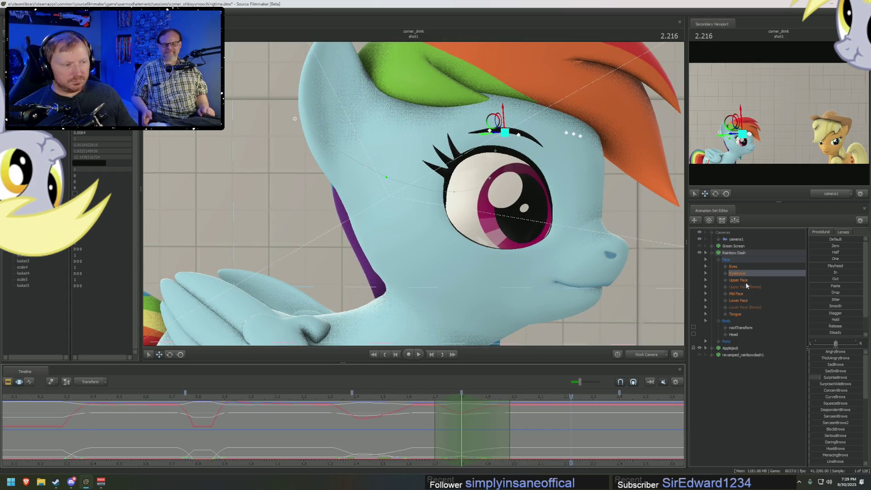
Extend the time selection to 2.166 and raise the brow at the 1.950 frame.
left_click(746, 282)
middle_click_drag(545, 458, 430, 456)
left_click_drag(430, 450, 385, 441)
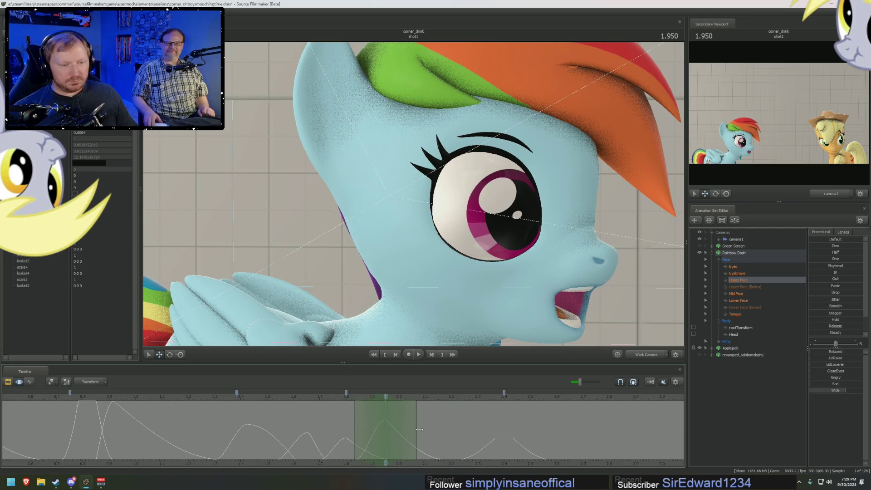
left_click(443, 439)
left_click_drag(448, 440, 448, 439)
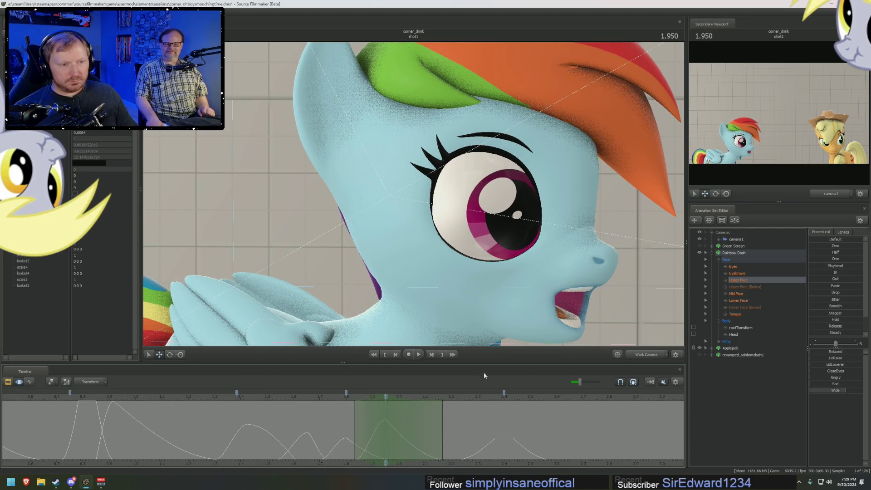
left_click(495, 137)
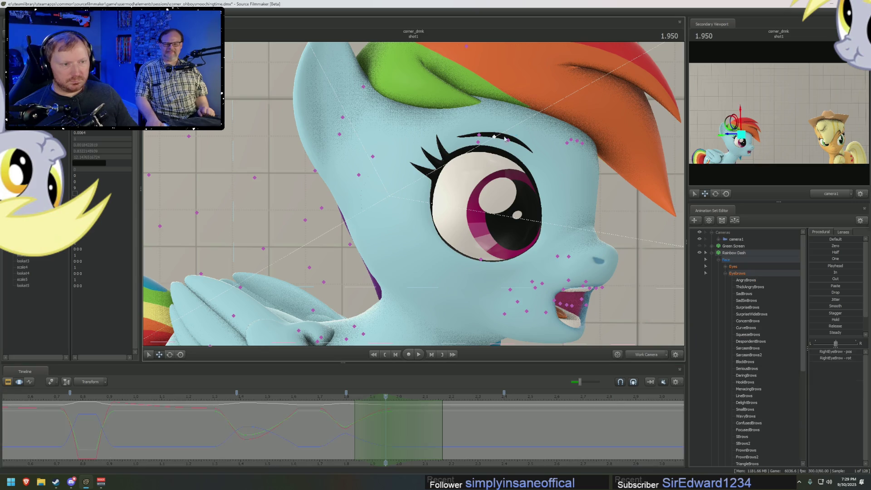
left_click(577, 141)
left_click_drag(575, 119, 575, 115)
key("space")
key("space")
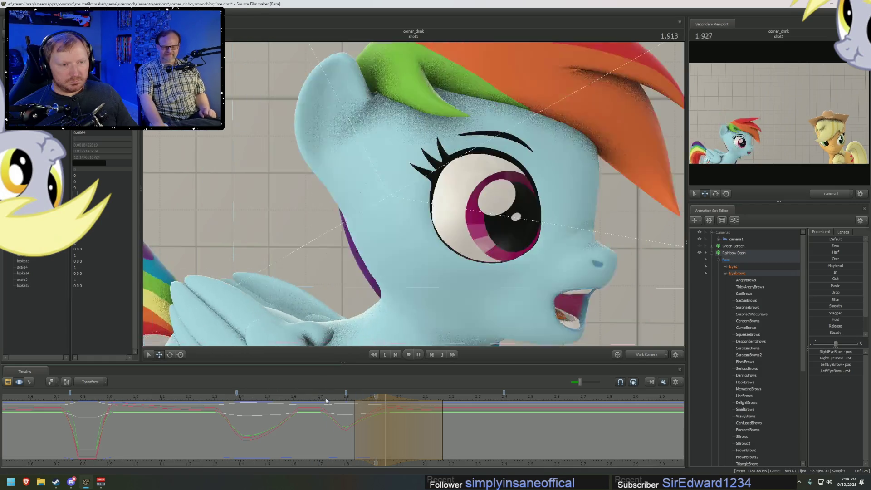
From the 0.800 closed-eye frame, lift the brows across the selected range and review.
left_click(726, 273)
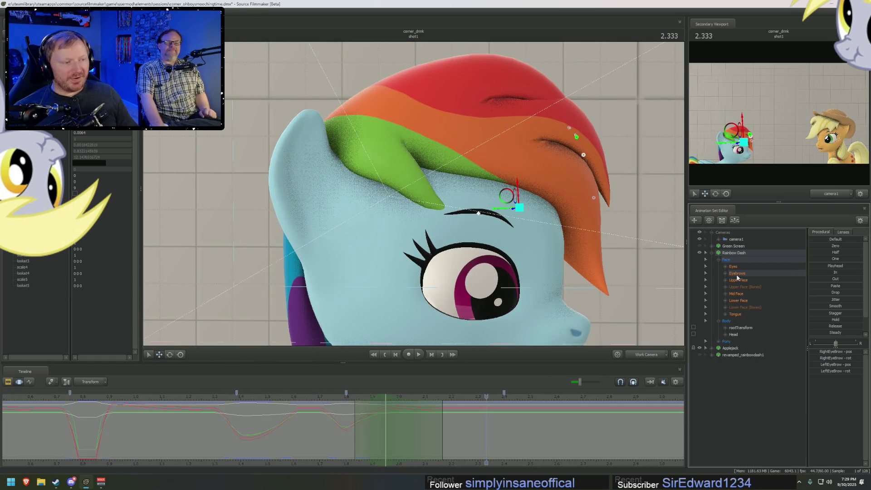
left_click(739, 280)
left_click(503, 439)
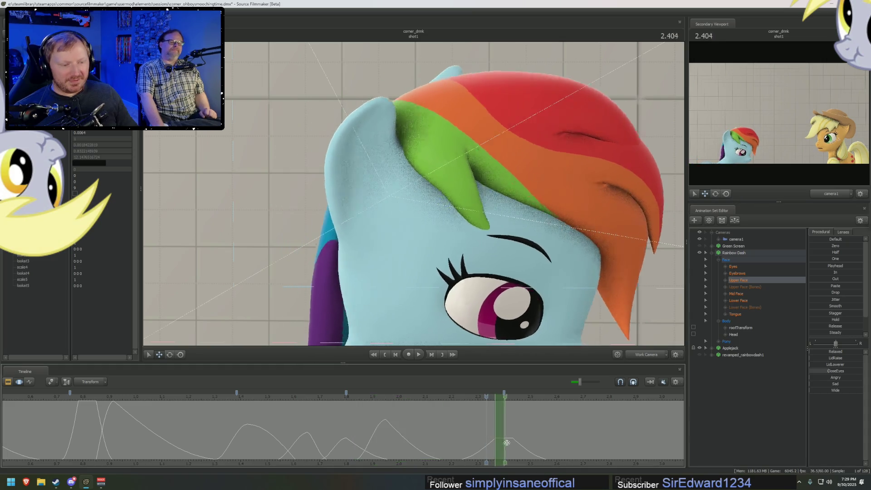
scroll(514, 439, "up", 2)
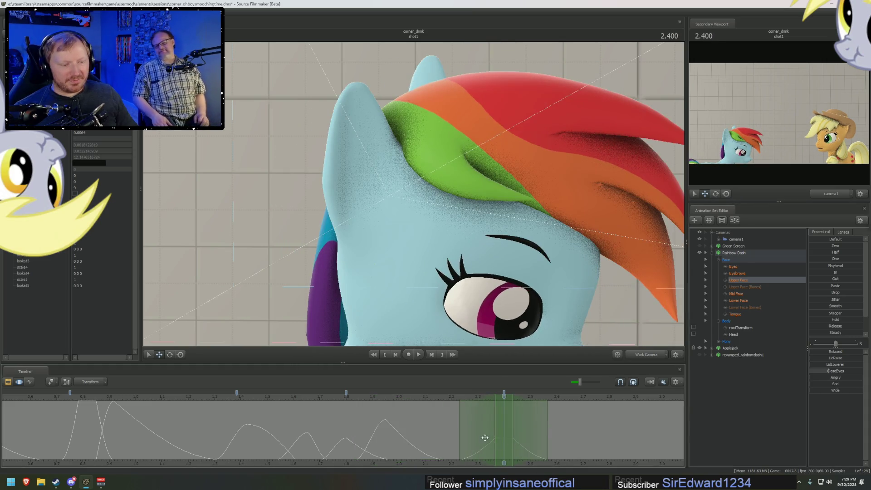
left_click(83, 412)
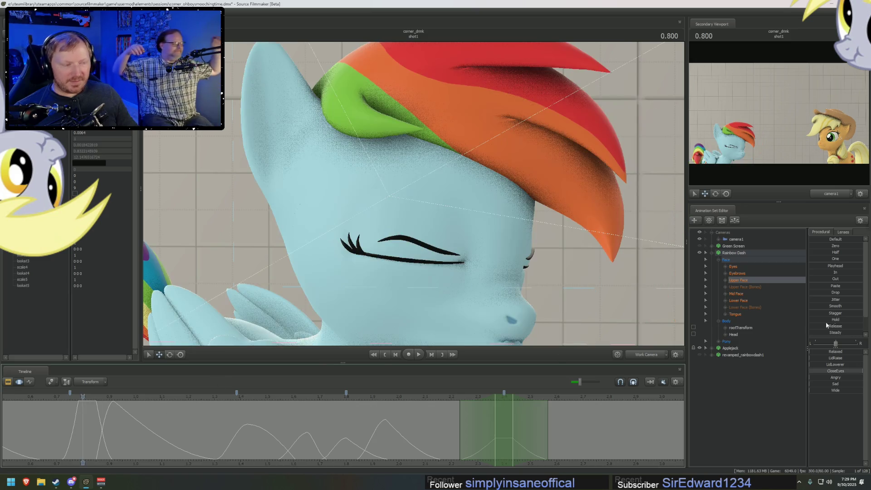
left_click(738, 273)
left_click_drag(830, 265, 853, 265)
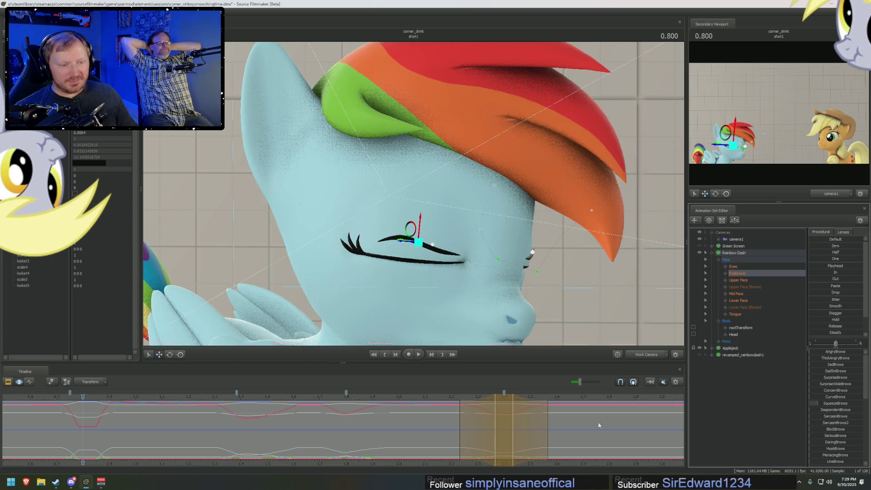
key("space")
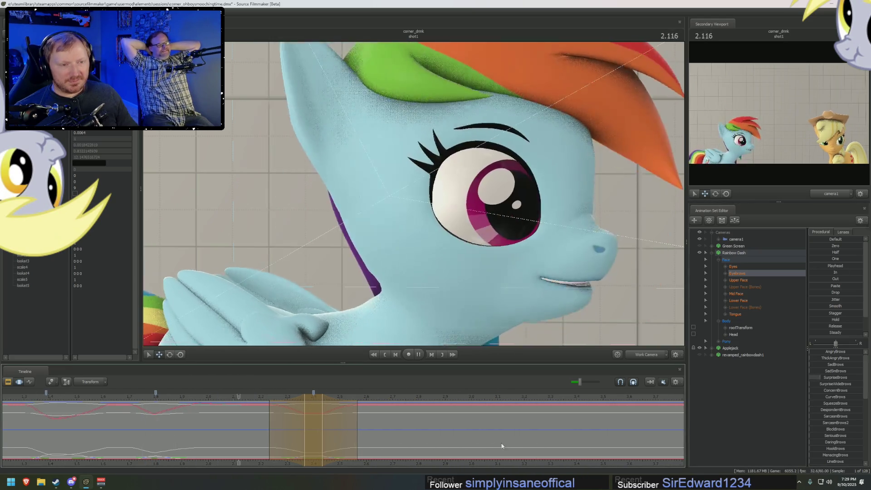
scroll(436, 434, "down", 5)
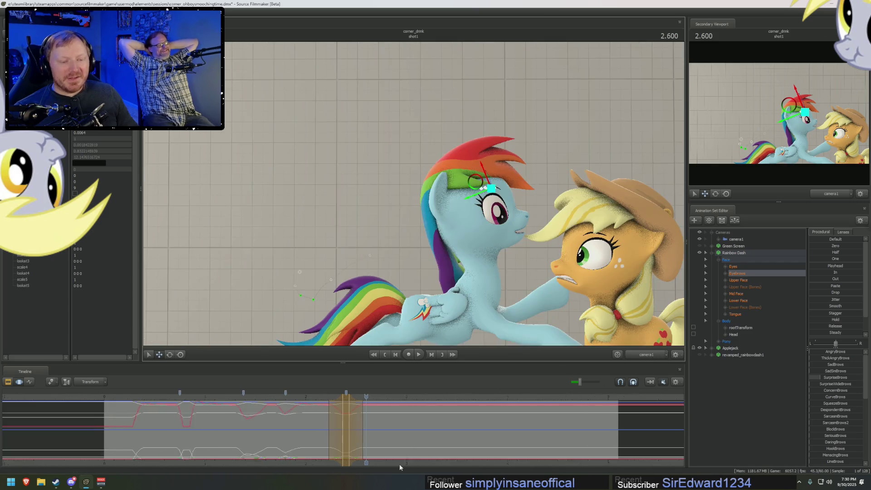
scroll(400, 464, "up", 3)
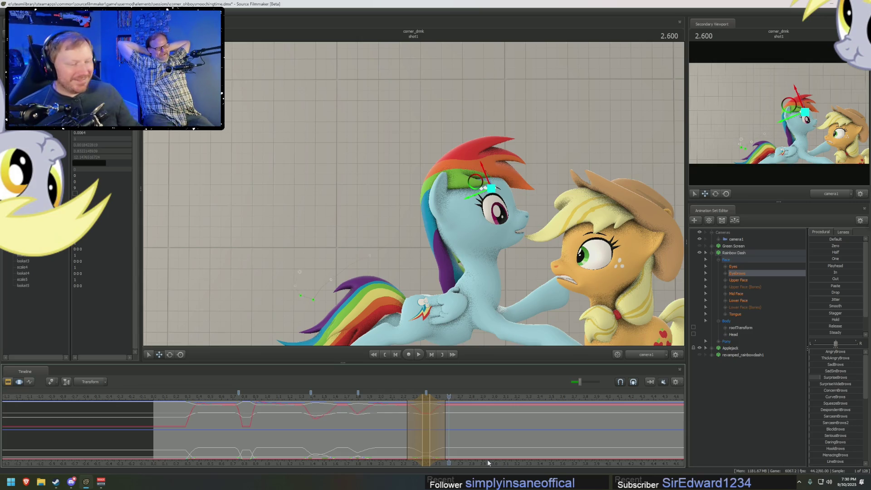
key("space")
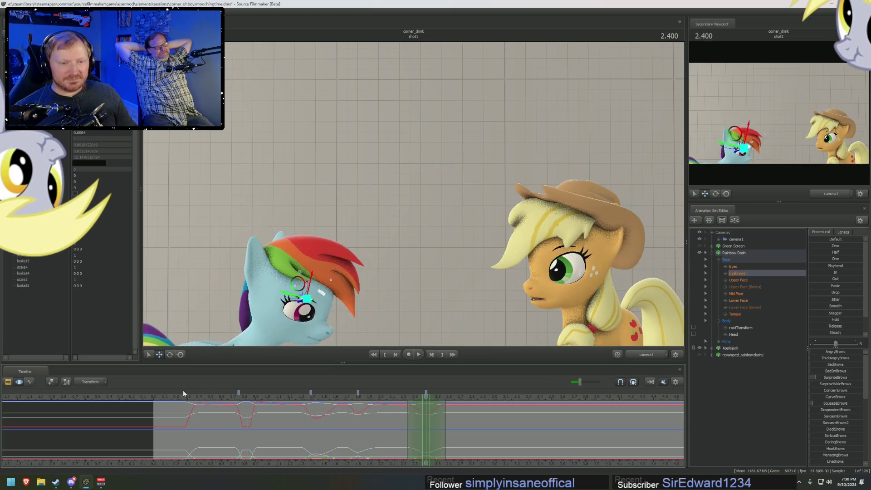
key("space")
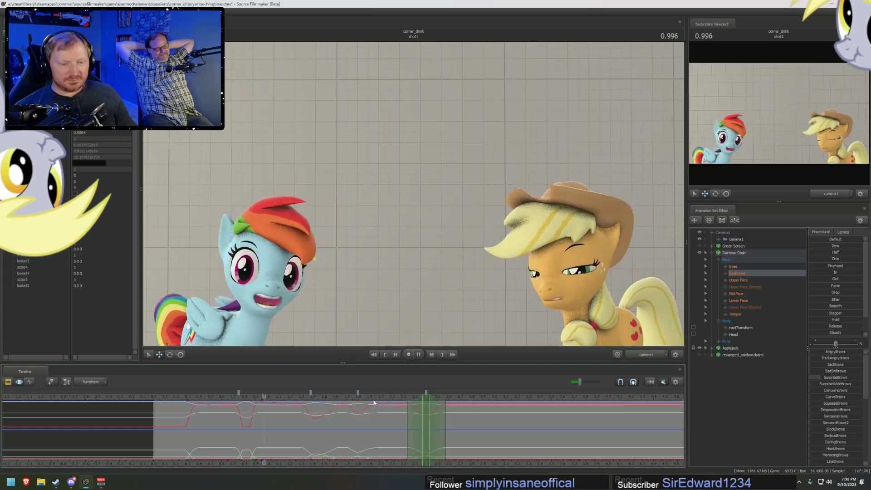
key("space")
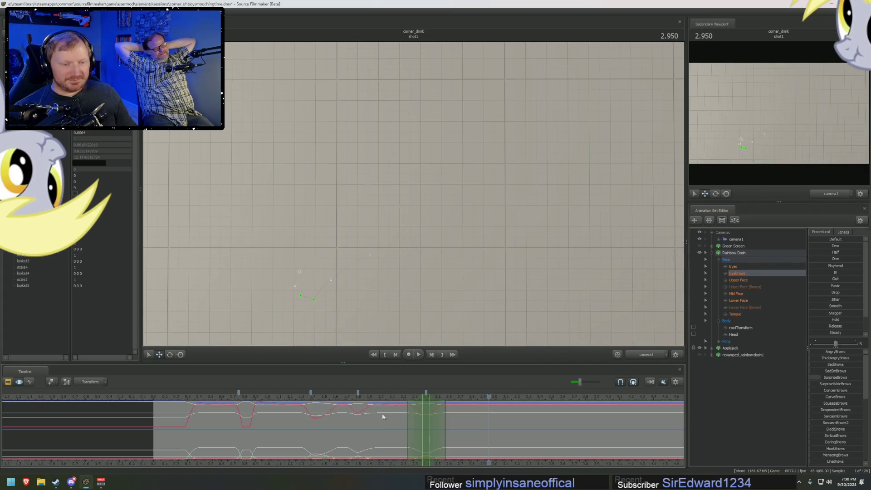
left_click(375, 399)
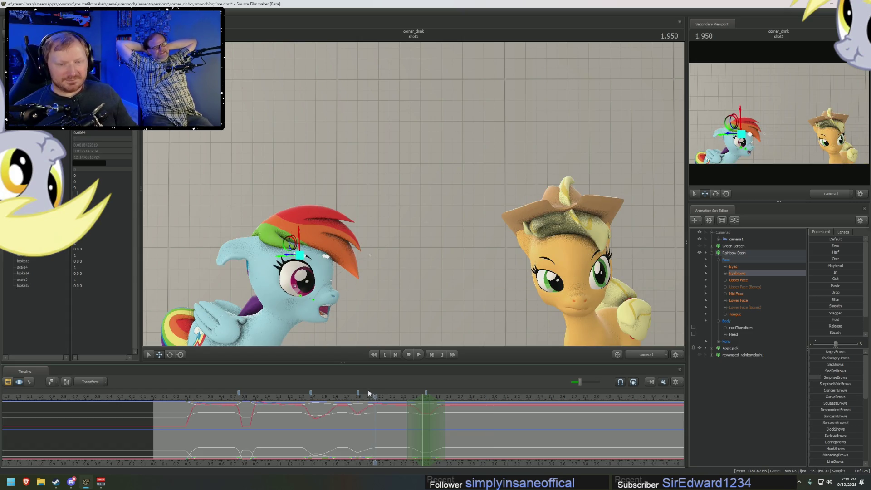
left_click_drag(371, 398, 358, 397)
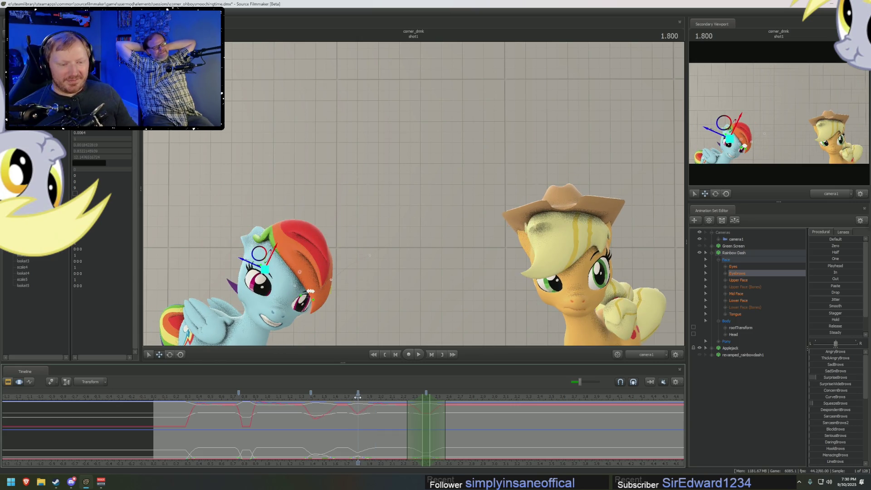
left_click(247, 396)
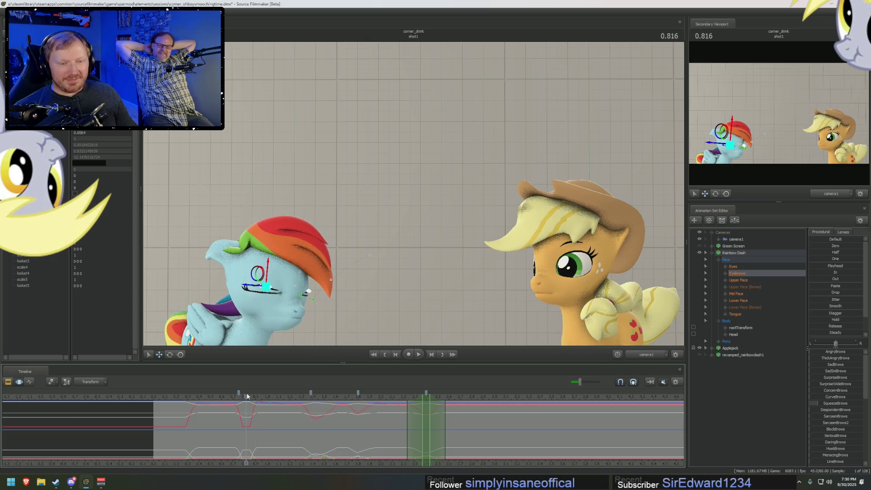
left_click_drag(187, 399, 200, 404)
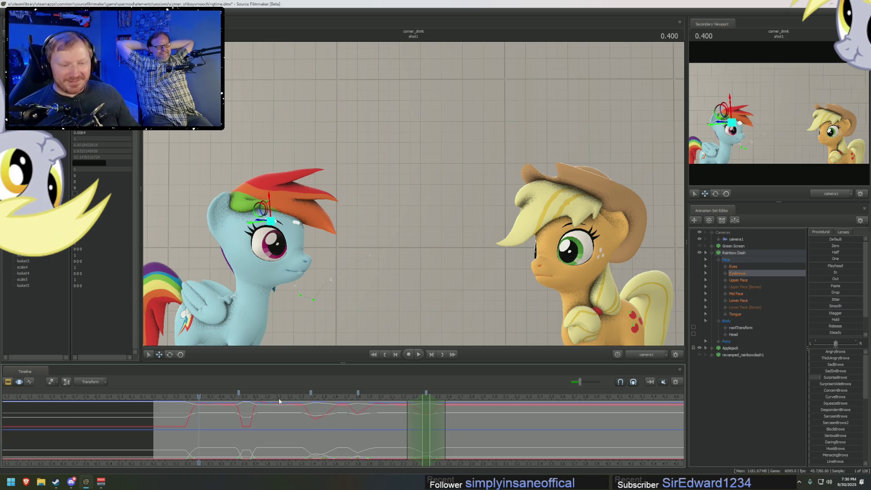
key("space")
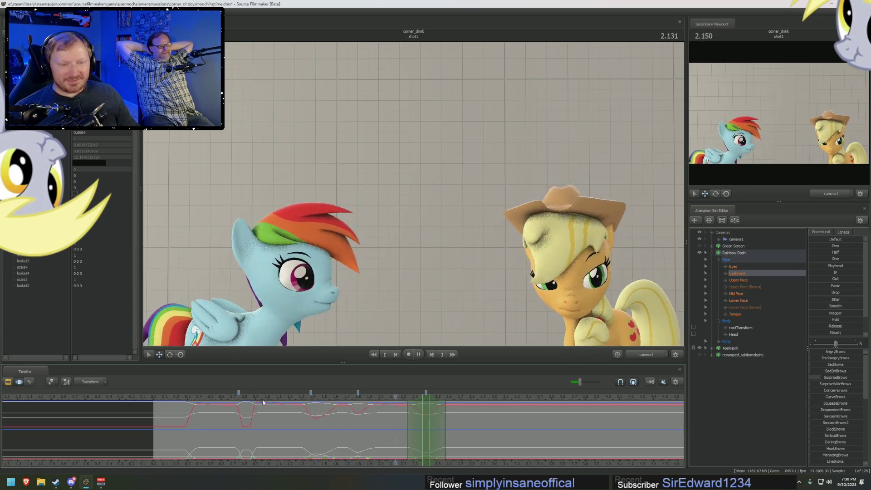
key("space")
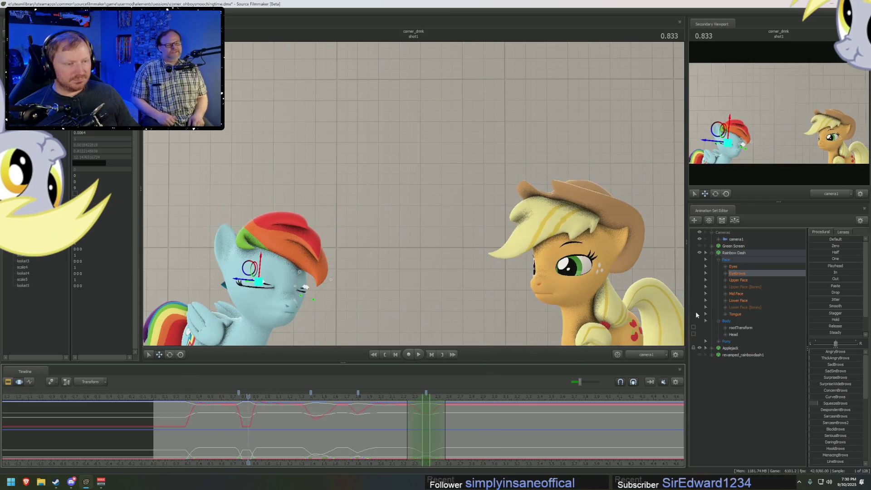
left_click(283, 399)
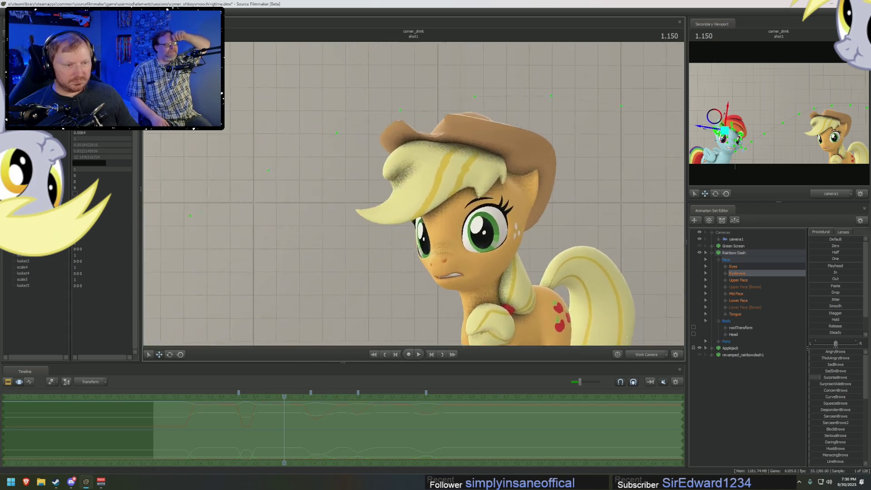
Collapse and deselect Rainbow Dash, then open Applejack's face controls.
scroll(415, 177, "up", 5)
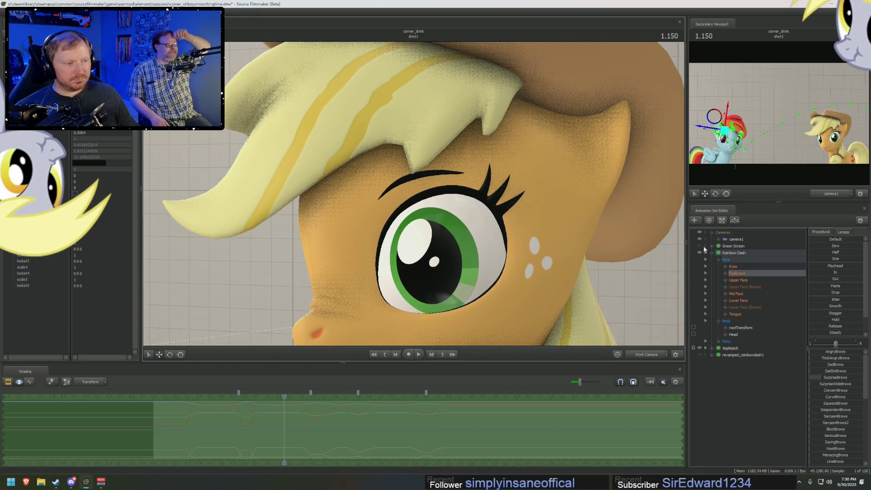
left_click(706, 252)
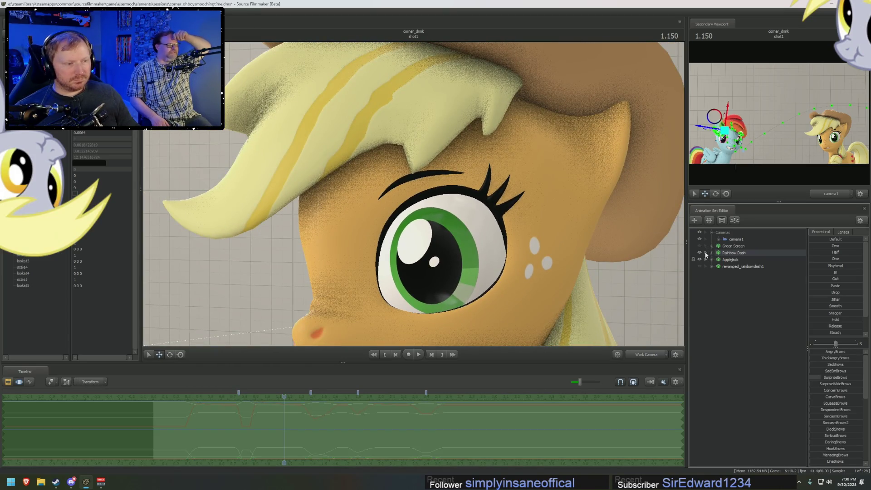
left_click(472, 218)
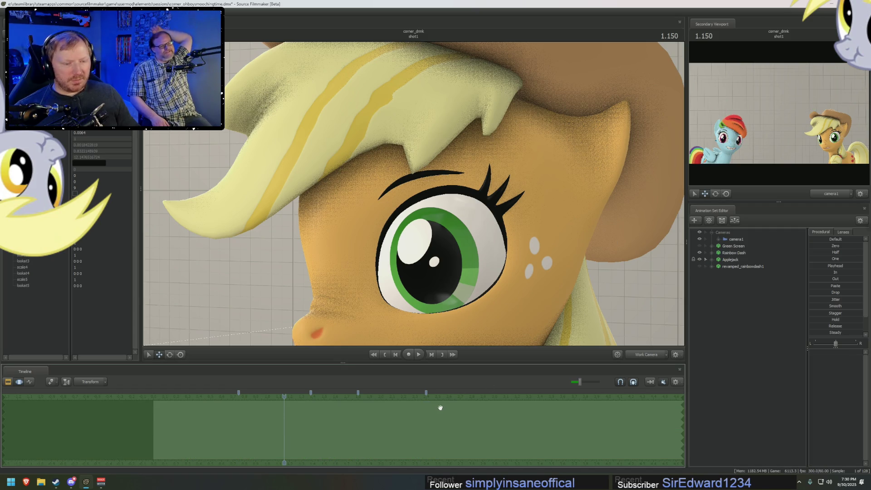
scroll(414, 196, "down", 5)
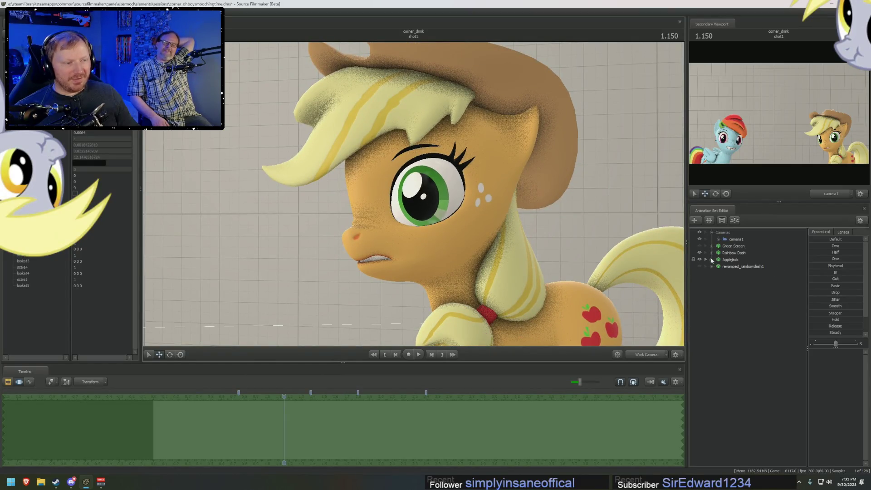
left_click(712, 259)
left_click(708, 267)
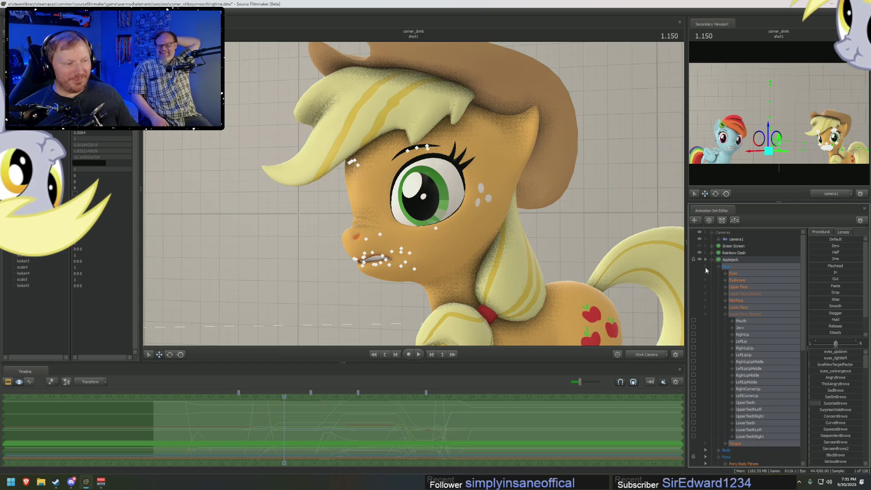
Raise Applejack's left and right eyebrow controls slightly on Y with the move gizmo.
left_click(417, 149)
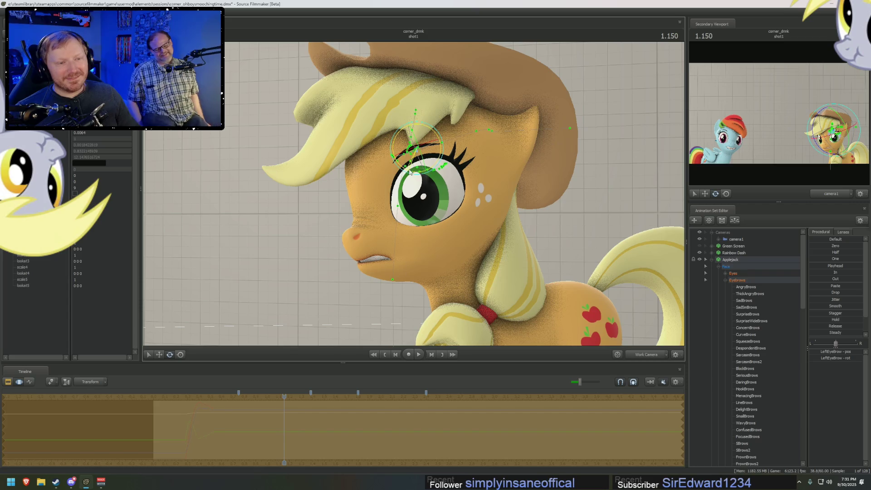
key("w")
left_click_drag(416, 131, 418, 131)
mouse_move(455, 156)
right_mouse_down()
mouse_move(563, 156)
mouse_move(432, 173)
right_mouse_up()
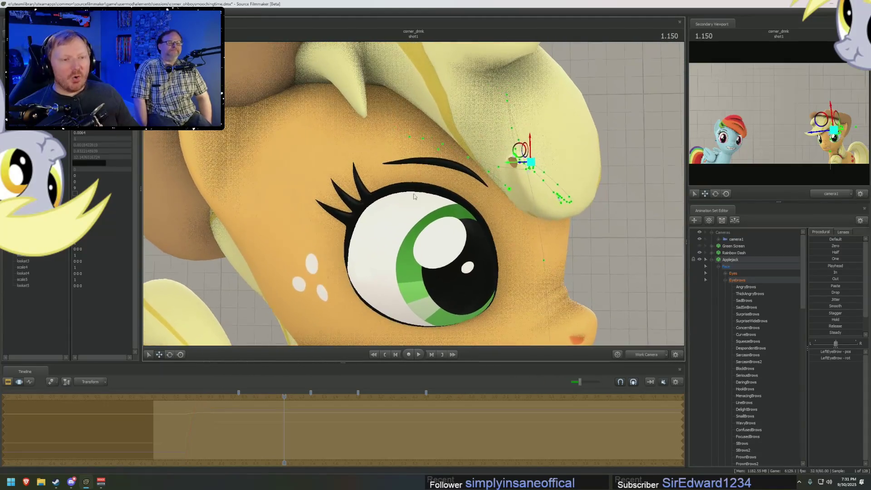
left_click(435, 162)
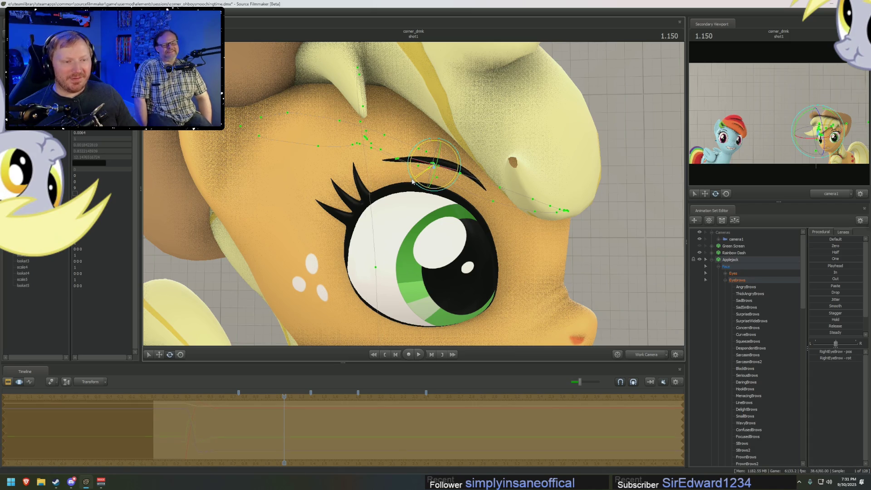
key("w")
left_click_drag(435, 156, 436, 152)
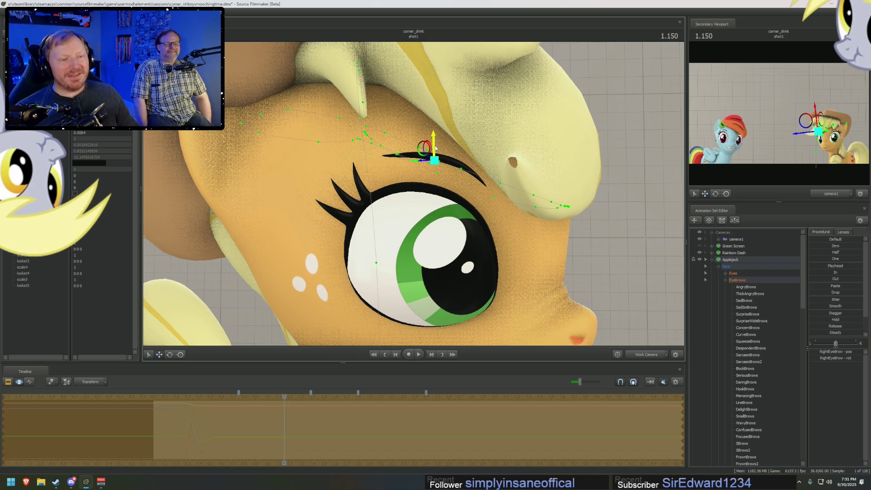
key("e")
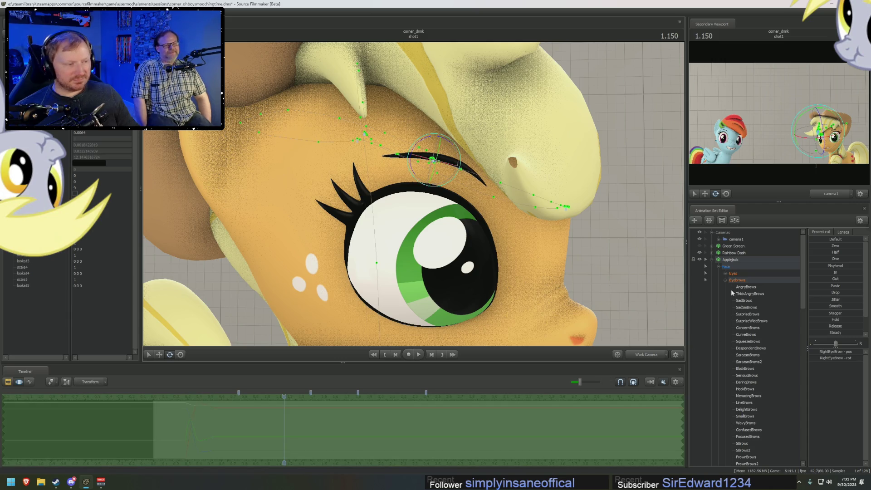
Expand Rainbow Dash's Face > Eyebrows and scrub back before the shot start.
left_click(725, 280)
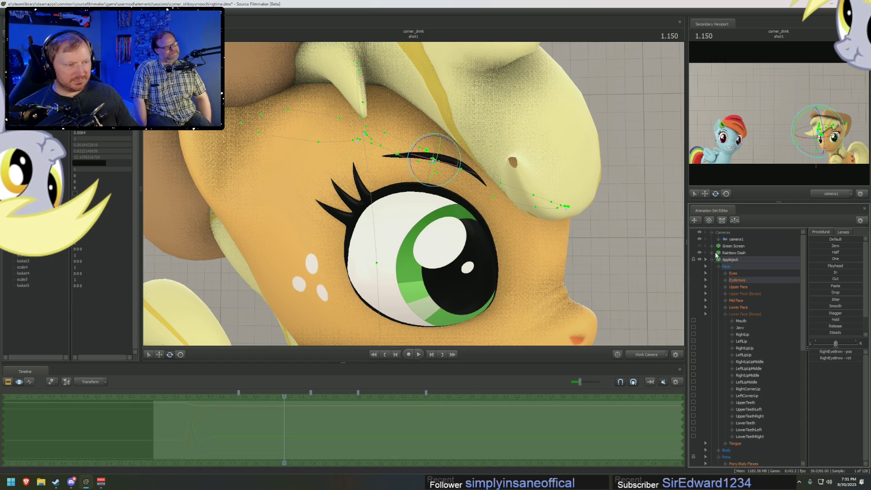
left_click(712, 252)
left_click(719, 266)
left_click(719, 259)
left_click(745, 293)
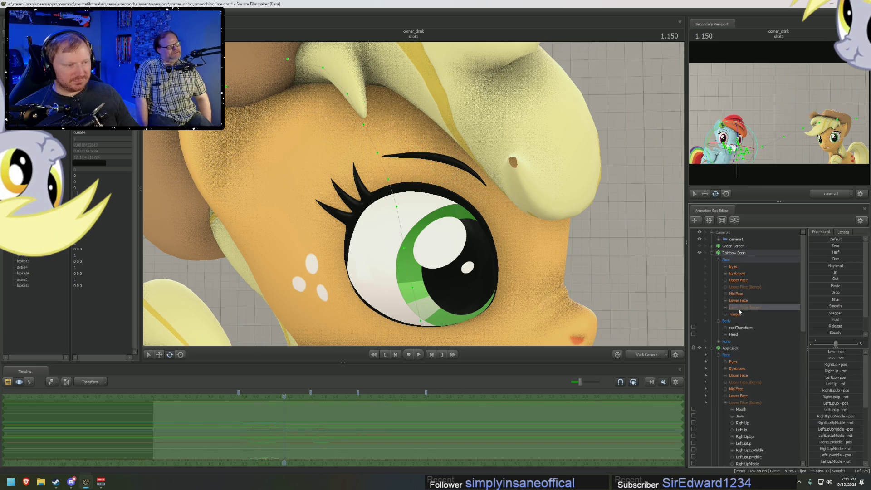
left_click(742, 280)
left_click(745, 274)
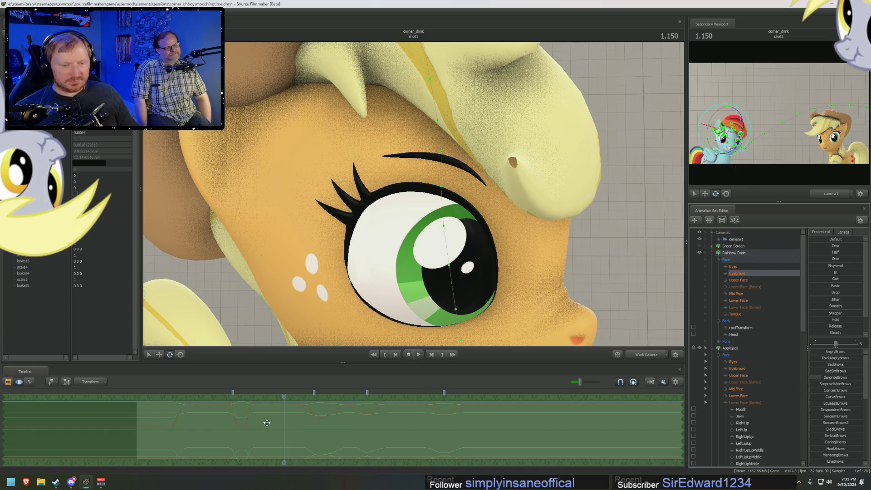
mouse_move(157, 436)
left_mouse_down()
mouse_move(91, 434)
mouse_move(159, 422)
mouse_move(99, 421)
mouse_move(178, 427)
mouse_move(151, 414)
left_mouse_up()
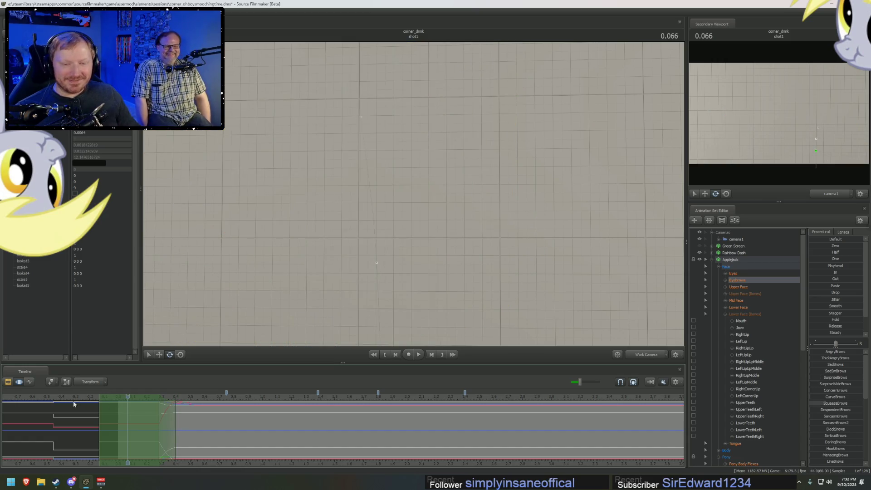
Move the playhead out of and back into the shot, unlocking the time selection, and stop at 0.833.
left_click(74, 403)
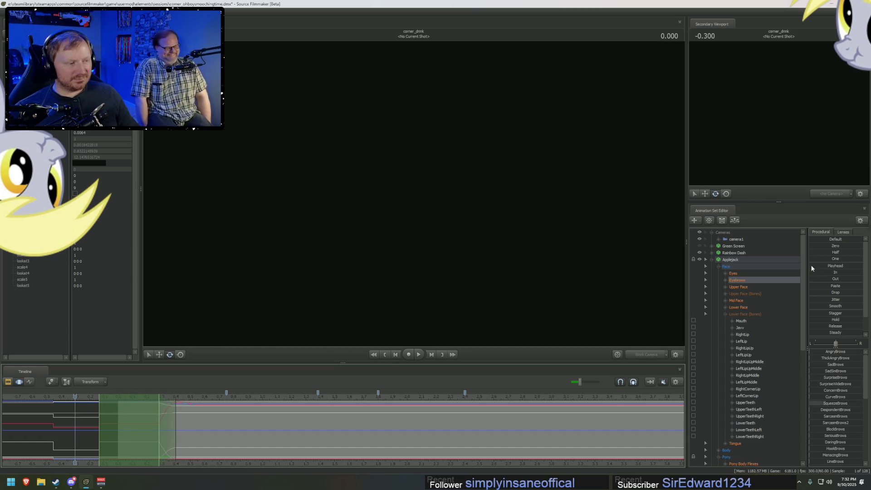
left_click(139, 421)
left_click_drag(142, 421, 168, 421)
left_click(168, 421)
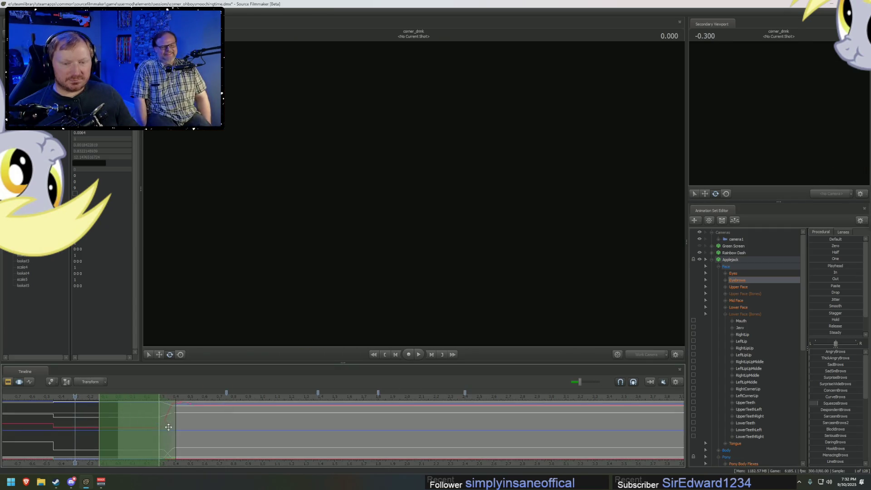
left_click(166, 434)
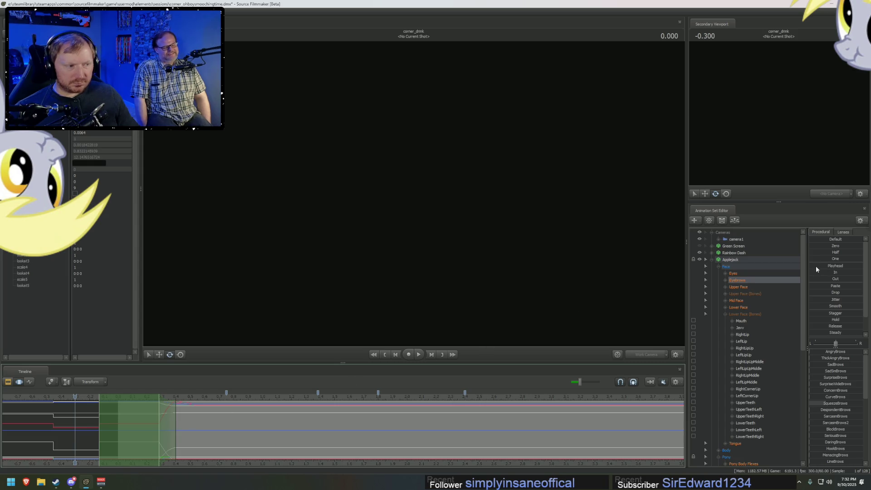
left_click(146, 416)
left_click_drag(146, 416, 239, 409)
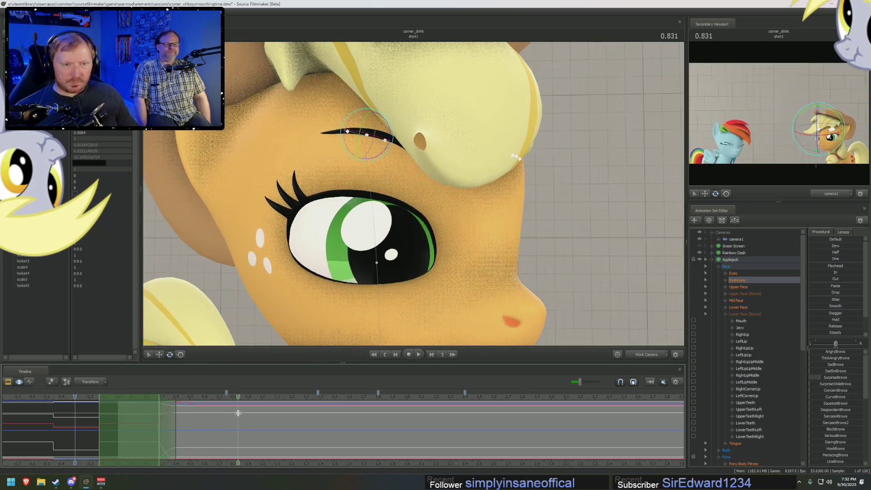
Apply the In preset to Applejack's eyebrows where her eye closes and play back.
left_click(738, 286)
mouse_move(252, 418)
left_mouse_down()
mouse_move(245, 416)
mouse_move(261, 419)
mouse_move(247, 423)
left_mouse_up()
left_click(149, 411)
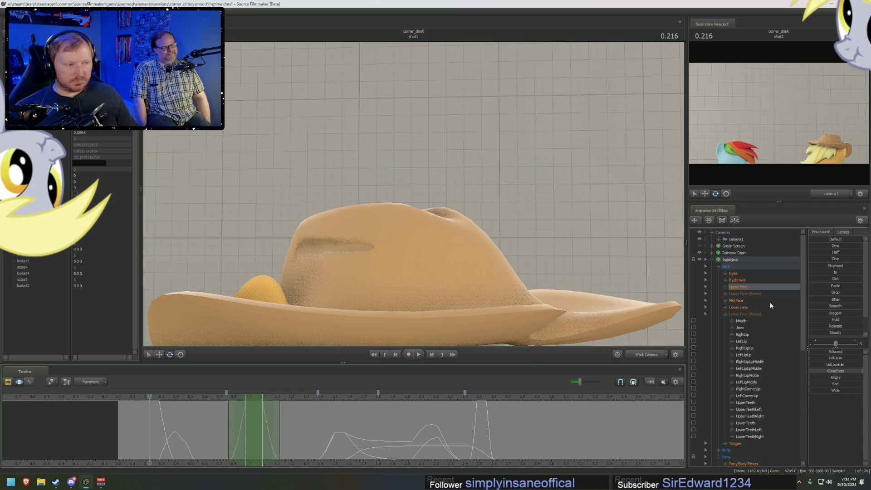
left_click(745, 280)
left_click_drag(820, 272, 782, 311)
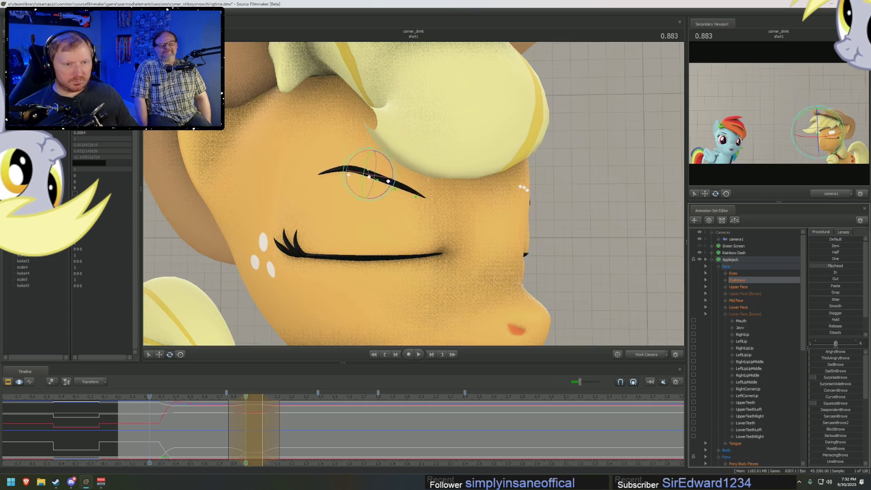
key("space")
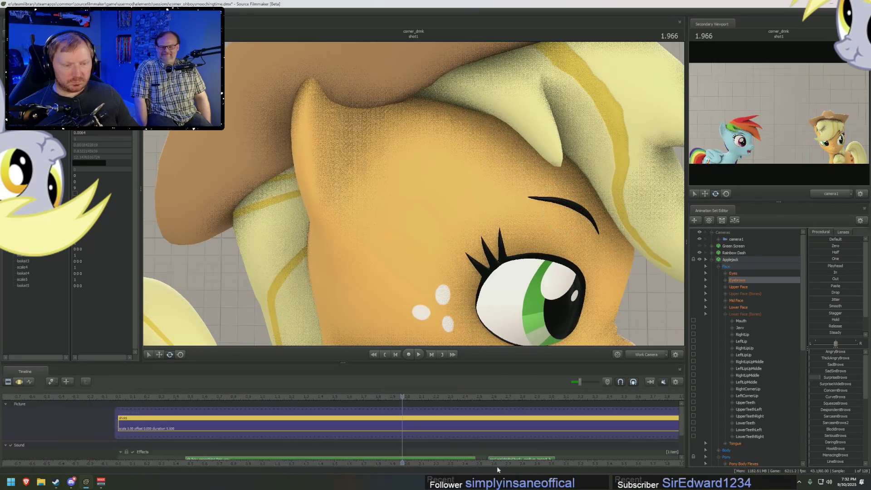
Shorten the selection's right falloff where the eye reopens, settling at 1.766.
left_click(739, 287)
mouse_move(402, 439)
left_mouse_down()
mouse_move(335, 440)
mouse_move(397, 433)
left_mouse_up()
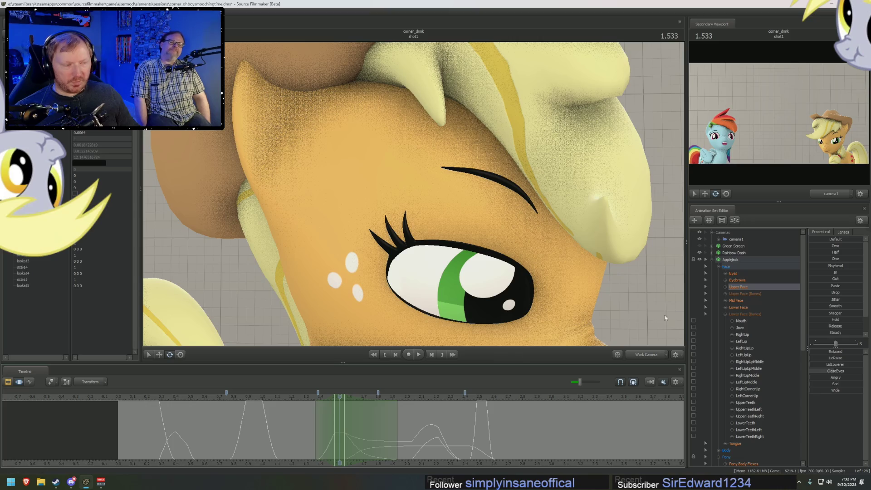
key("Up")
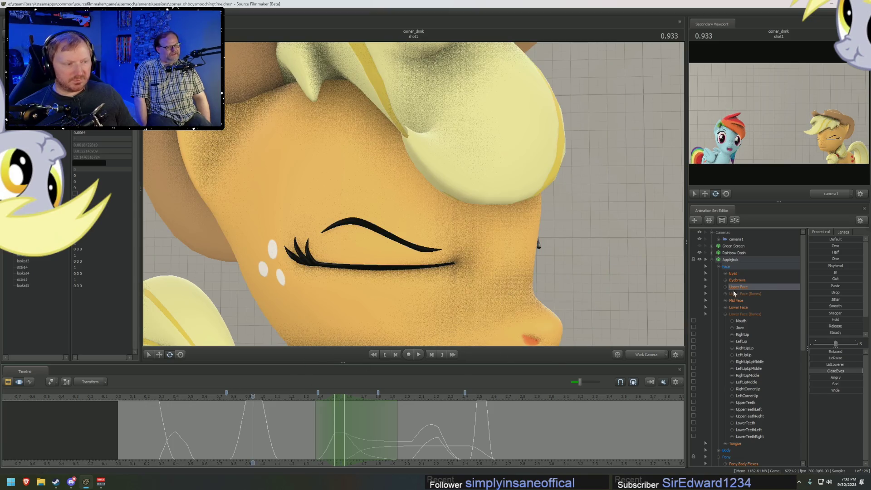
left_click(744, 280)
key("Down")
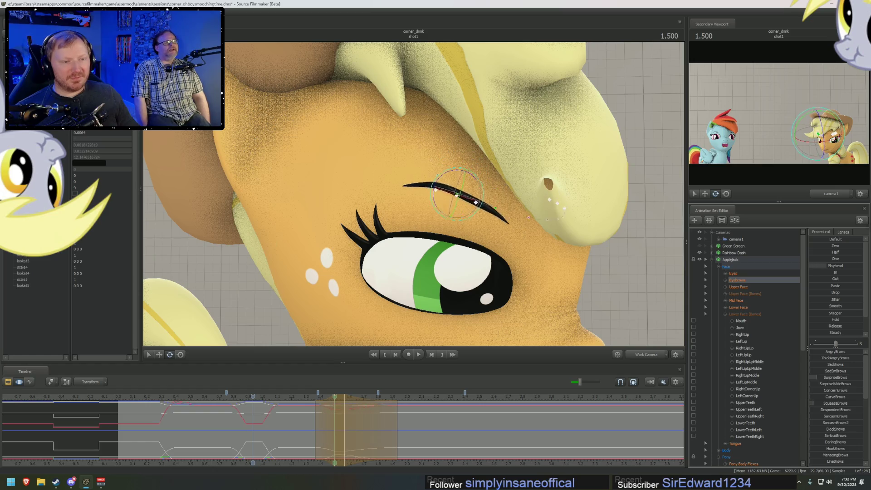
key("Up")
mouse_move(288, 393)
left_mouse_down()
mouse_move(372, 416)
mouse_move(380, 437)
left_mouse_up()
left_click(365, 434)
left_click(374, 435)
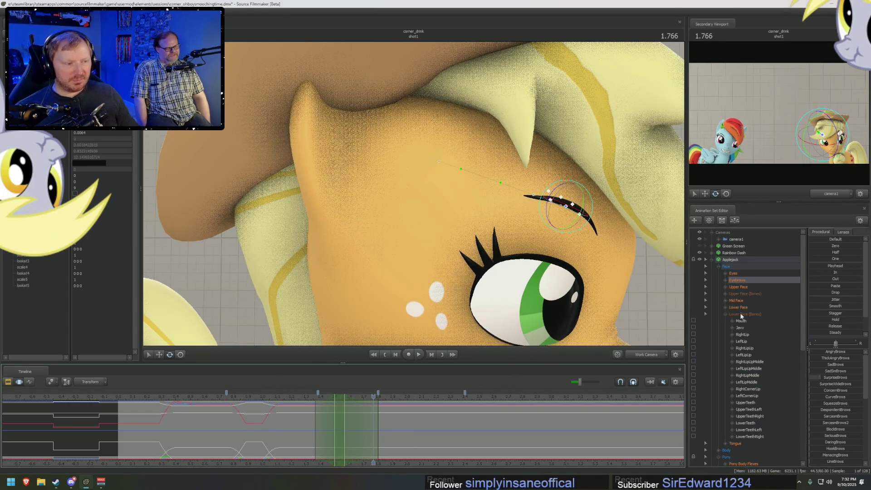
Mark a new time span around the eye opening with falloff out to 2.233.
left_click(745, 287)
left_click(412, 446)
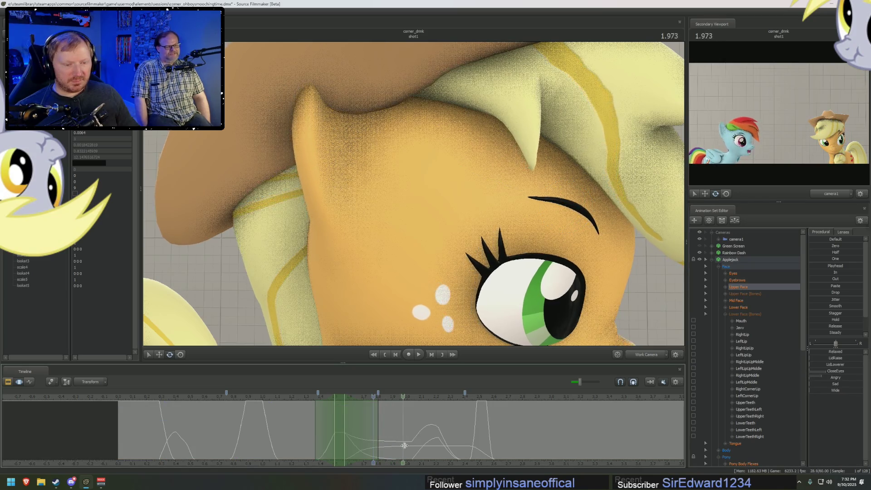
left_click_drag(411, 446, 336, 447)
scroll(336, 447, "up", 2)
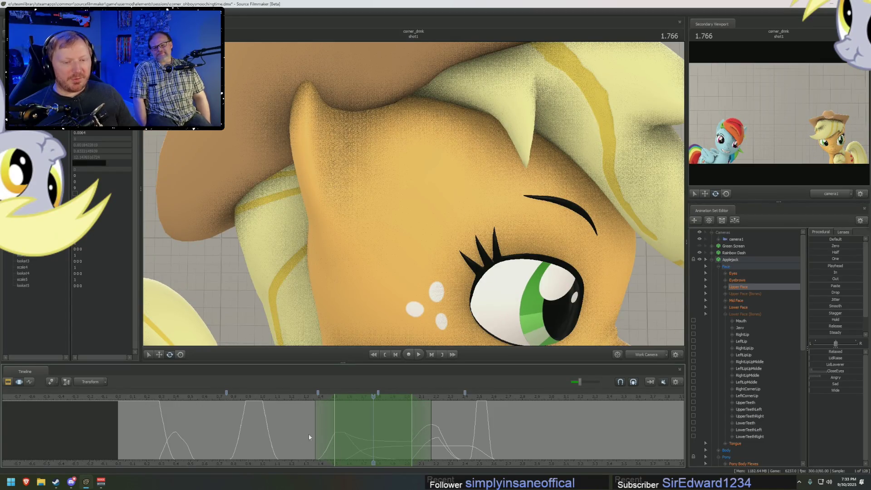
left_click(443, 439)
left_click_drag(442, 439, 439, 439)
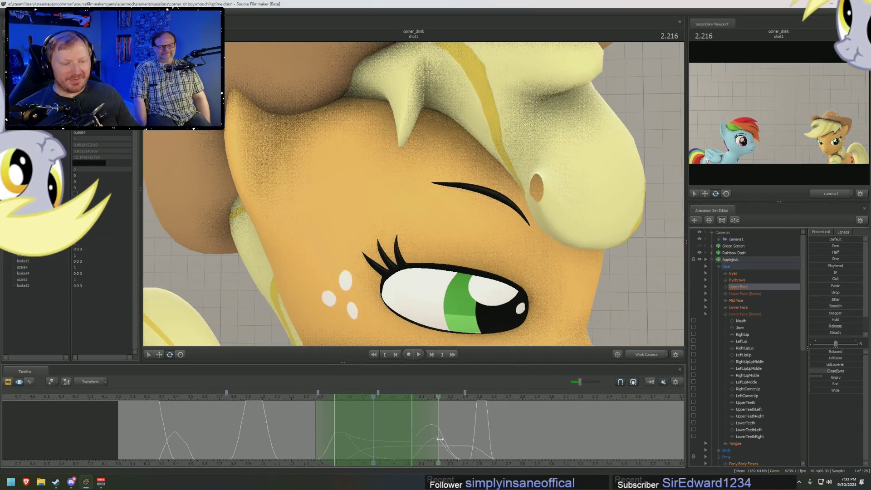
left_click(253, 398)
Apply the Playhead preset to Applejack's eyebrows at 0.933 and check the open-eye frame.
left_click(768, 279)
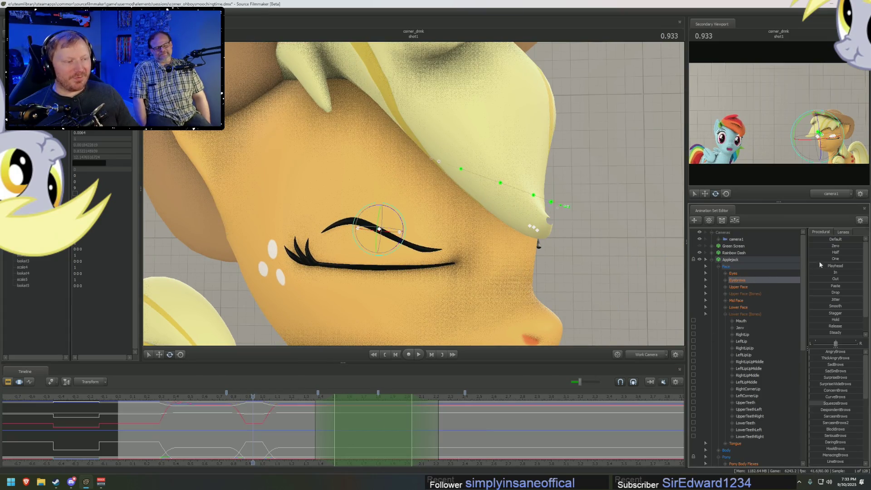
left_click(818, 267)
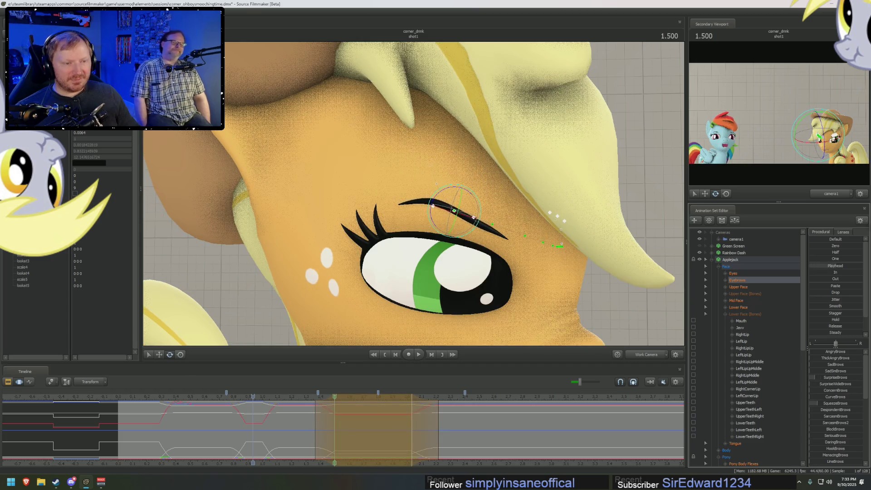
mouse_move(308, 401)
left_mouse_down()
mouse_move(412, 420)
mouse_move(396, 396)
left_mouse_up()
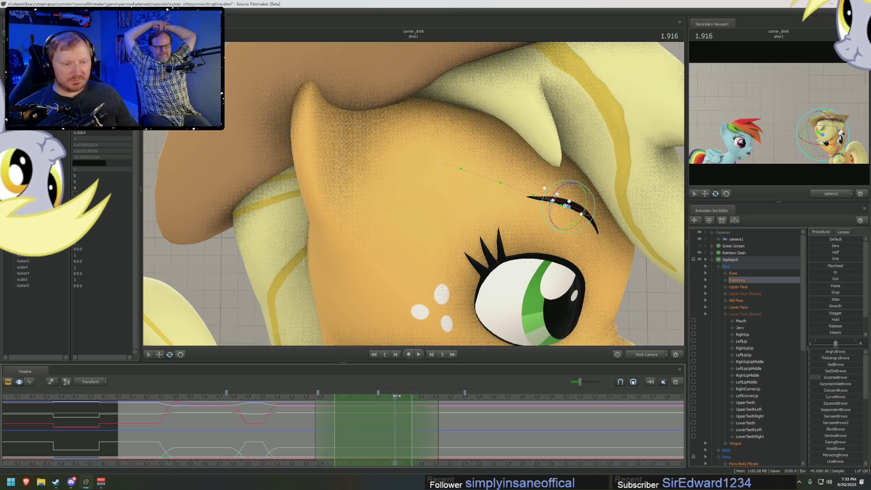
left_click(256, 400)
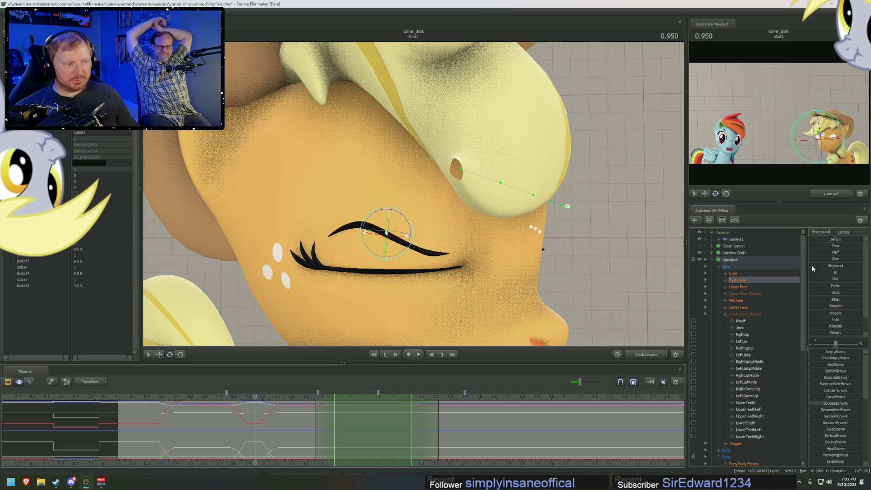
left_click(404, 419)
left_click_drag(403, 419, 256, 410)
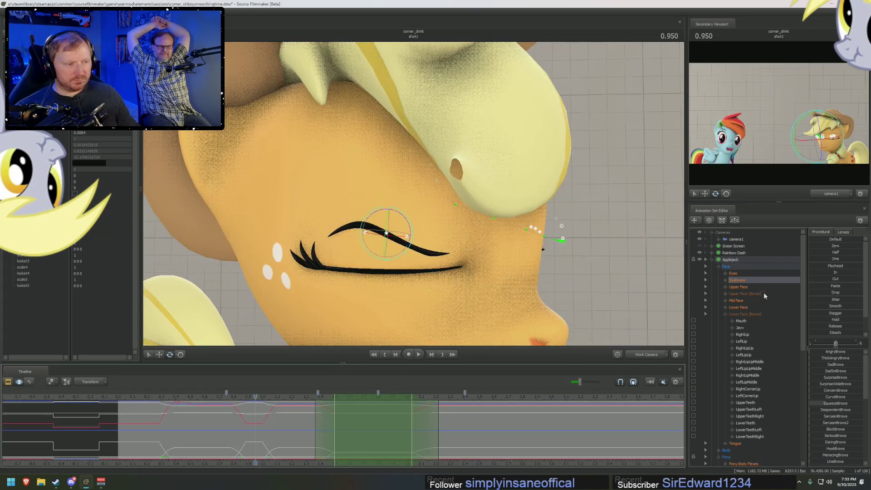
Shrink the time selection's right edge to retime her eye opening.
left_click(745, 287)
mouse_move(420, 426)
left_mouse_down()
mouse_move(375, 442)
mouse_move(344, 418)
left_mouse_up()
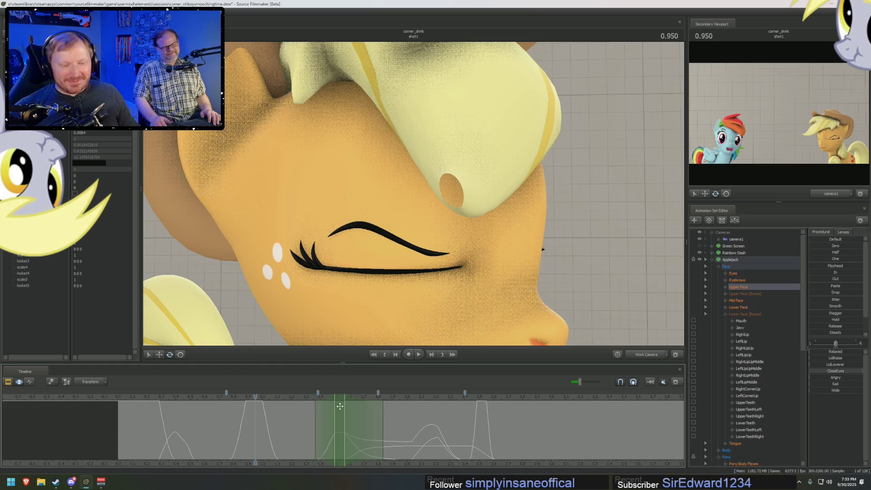
mouse_move(314, 400)
left_mouse_down()
mouse_move(339, 407)
mouse_move(253, 400)
left_mouse_up()
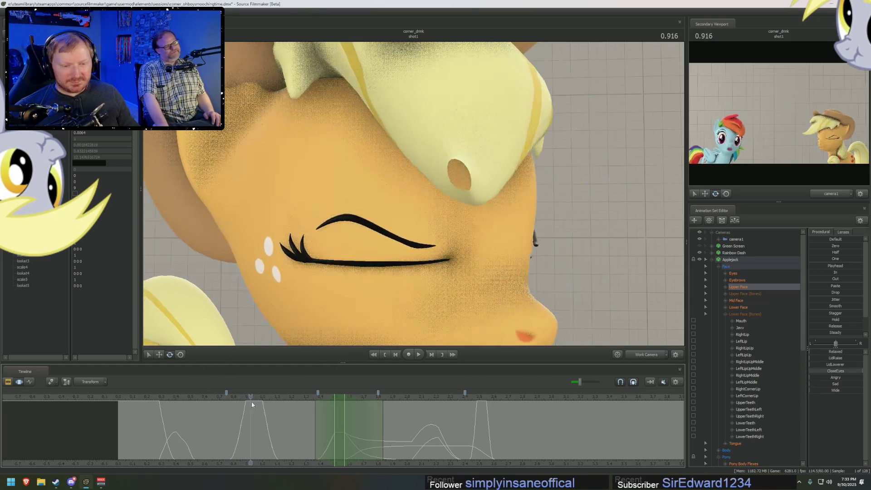
left_click(738, 280)
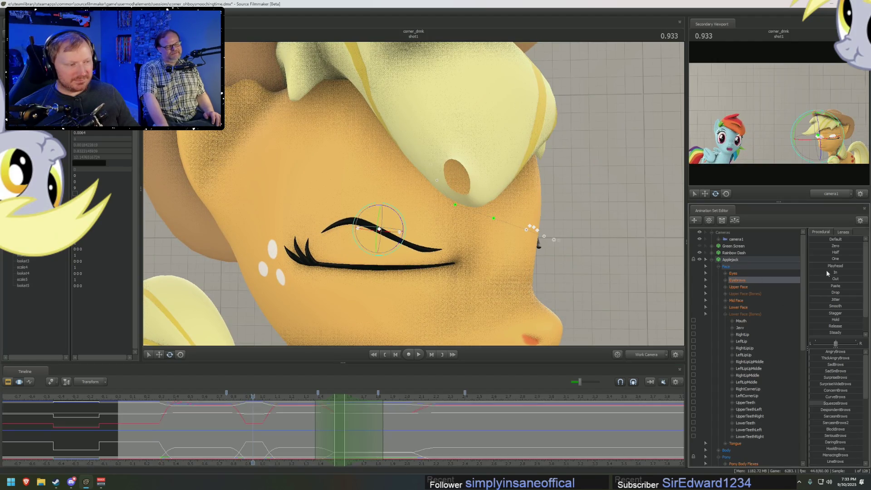
Select Applejack's Eyebrows group and preview her blink by playing and scrubbing the timeline.
left_click(335, 397)
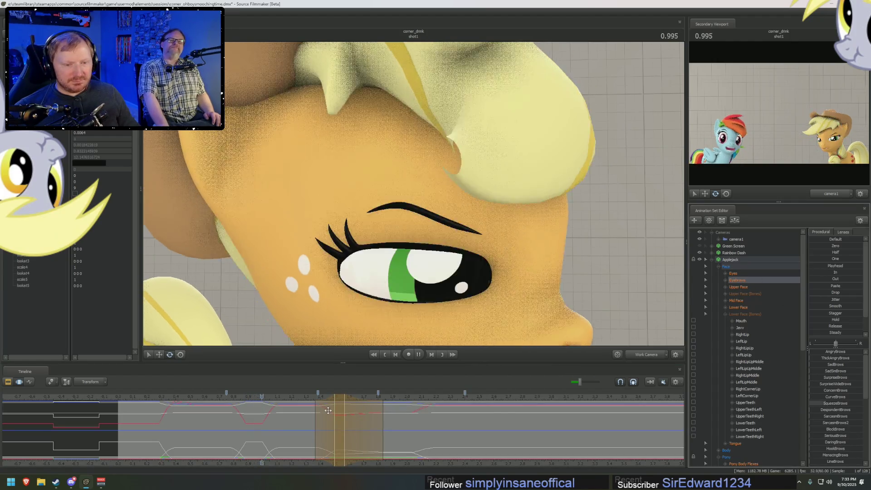
key("space")
mouse_move(353, 437)
left_mouse_down()
mouse_move(402, 434)
mouse_move(422, 443)
mouse_move(349, 436)
left_mouse_up()
left_click(741, 286)
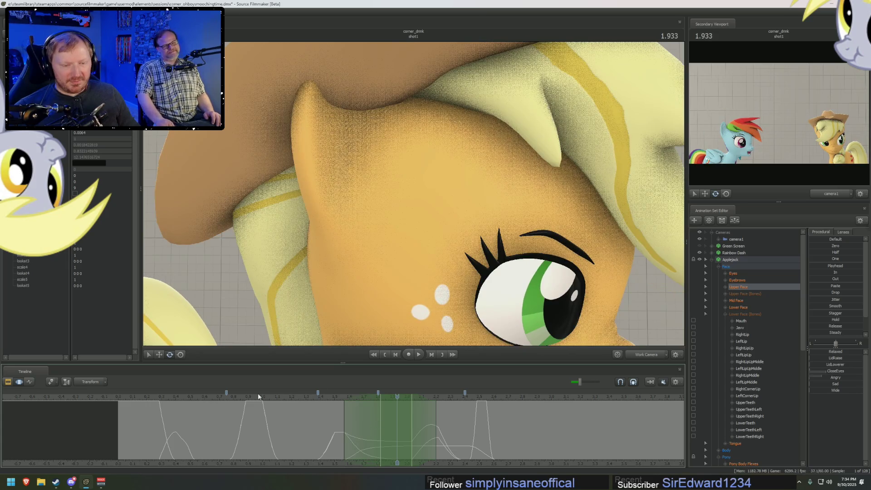
At 1.166 seconds, apply the In preset to ease the eyebrow keys, then play to check.
left_click(286, 398)
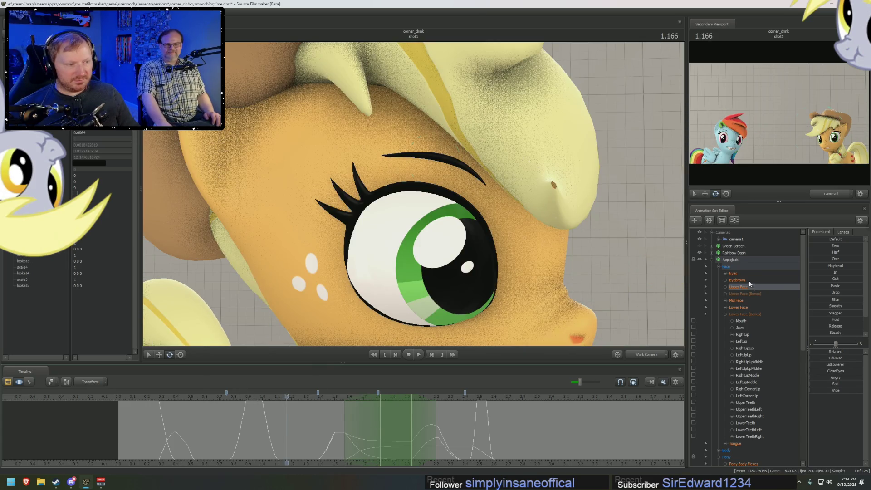
left_click(738, 280)
left_click(826, 272)
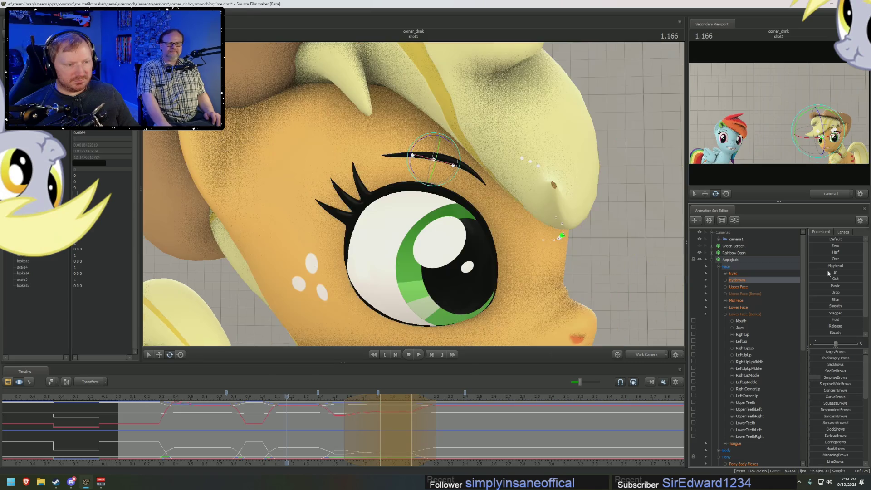
key("space")
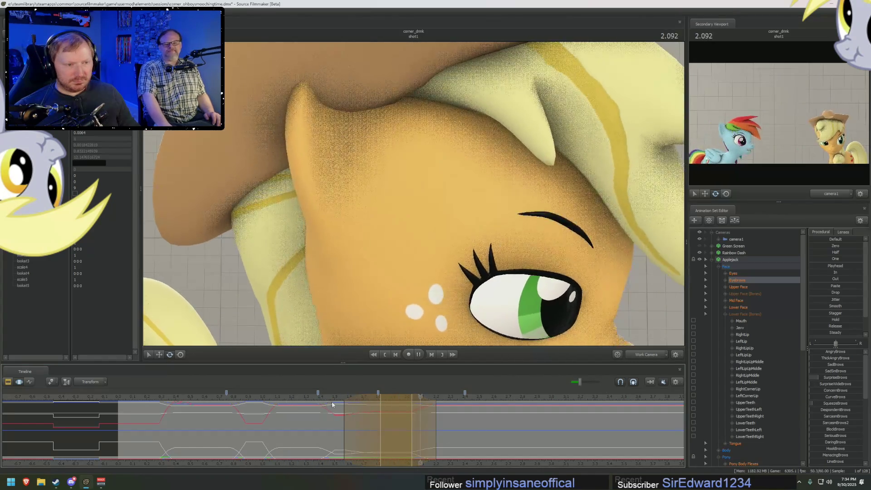
Compare the closed-eye frame at 0.933 with the open-eye pose around 2.116–2.216.
left_click(747, 287)
left_click_drag(426, 417, 446, 432)
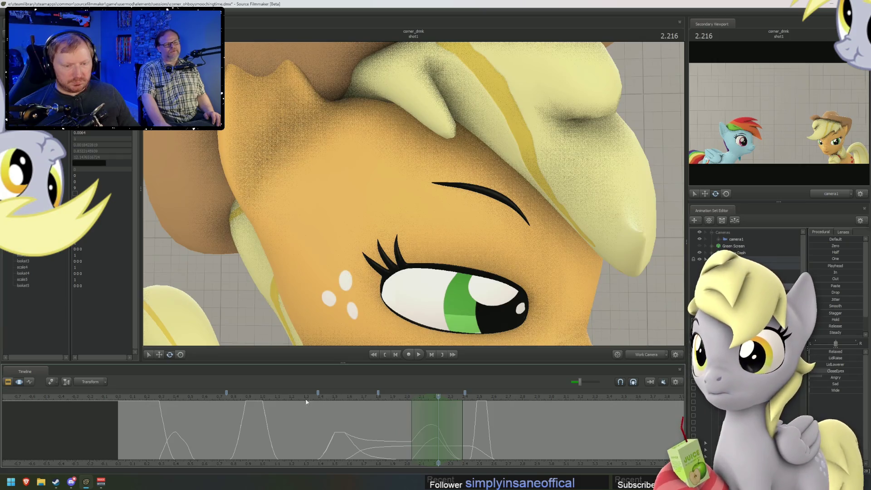
left_click(254, 397)
left_click(744, 281)
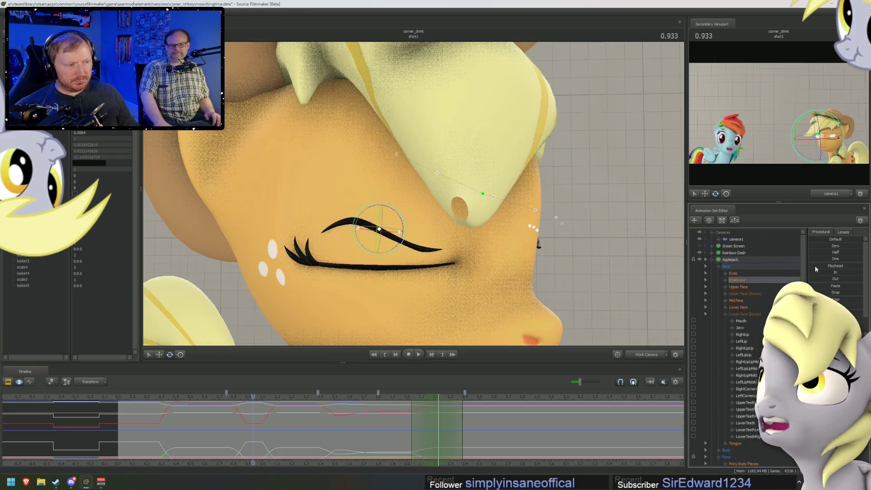
left_click(438, 397)
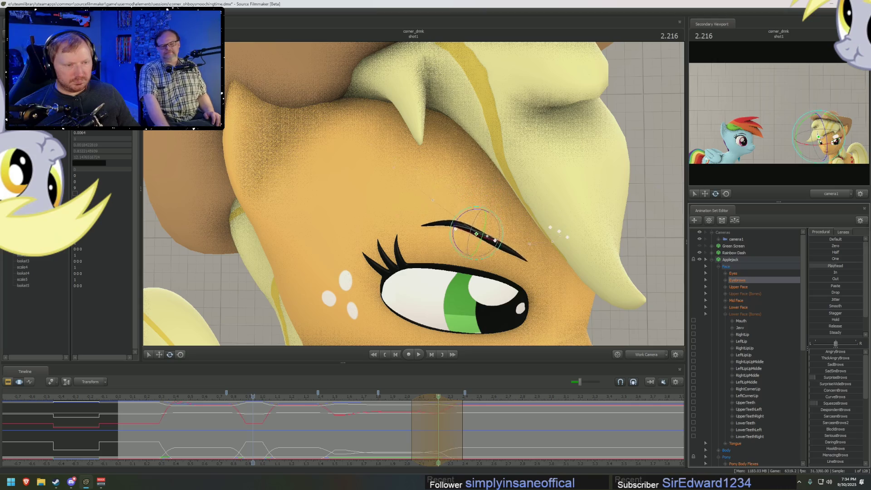
left_click(253, 397)
mouse_move(409, 443)
left_mouse_down()
mouse_move(414, 428)
mouse_move(438, 434)
mouse_move(424, 422)
mouse_move(459, 427)
mouse_move(410, 424)
mouse_move(440, 430)
left_mouse_up()
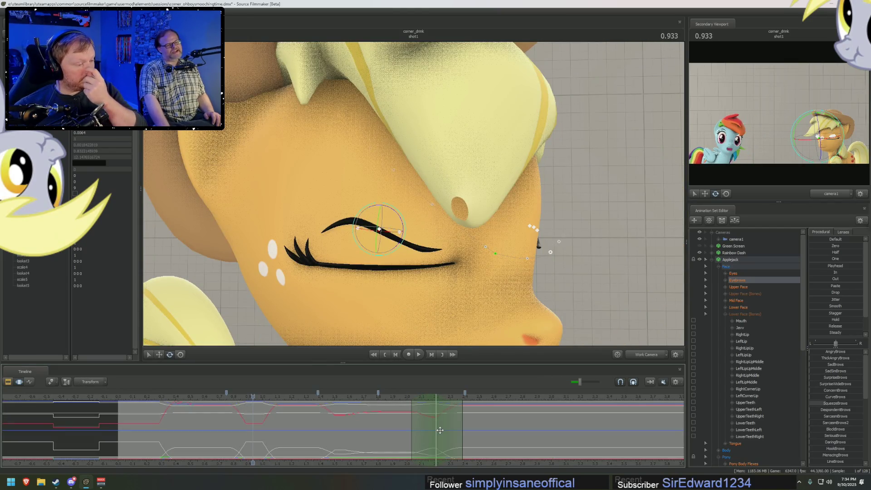
left_click(428, 417)
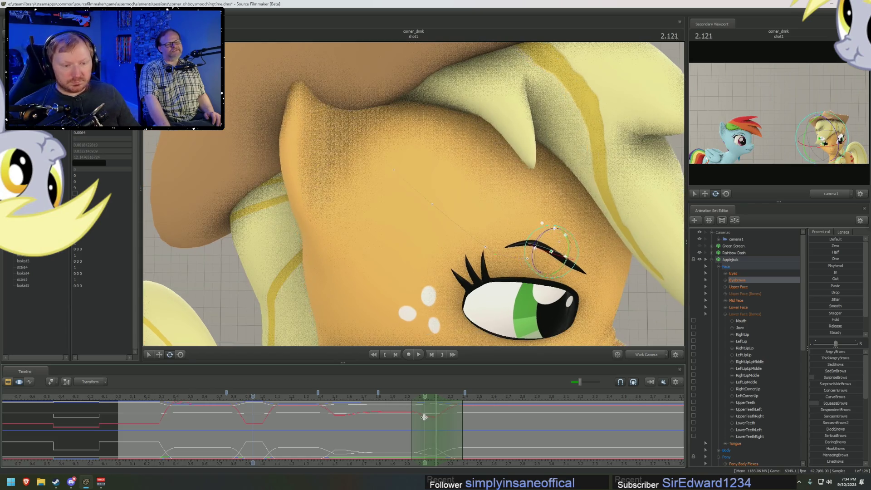
left_click_drag(435, 420, 424, 414)
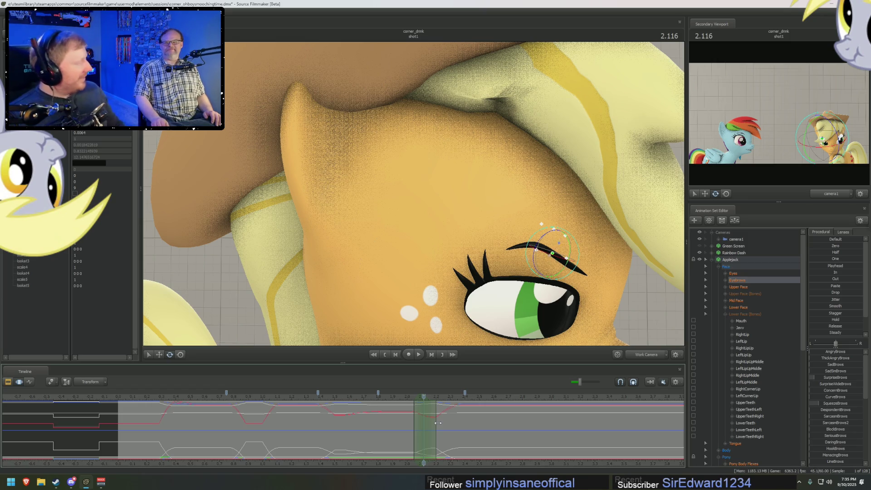
Widen the time selection around the eye closing, from 0.916 to about 2.516 seconds.
left_click(733, 287)
left_click_drag(450, 429, 481, 423)
scroll(481, 423, "up", 2)
left_click(481, 423)
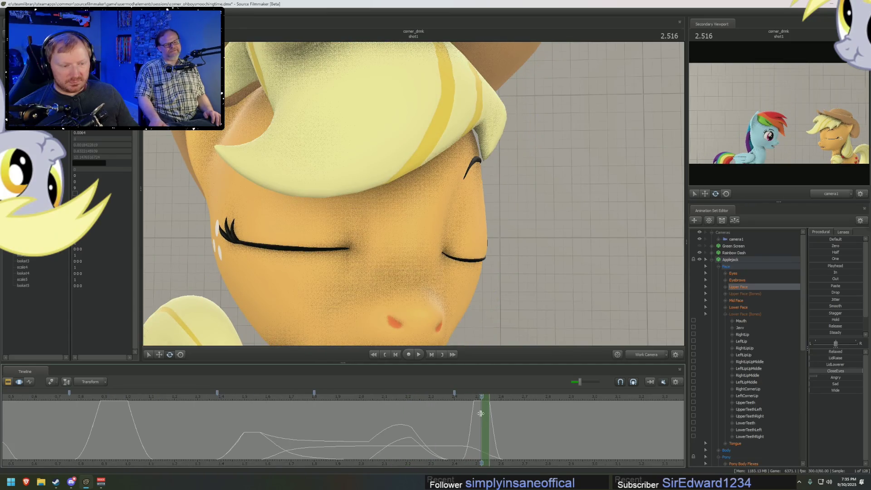
left_click_drag(480, 413, 469, 422)
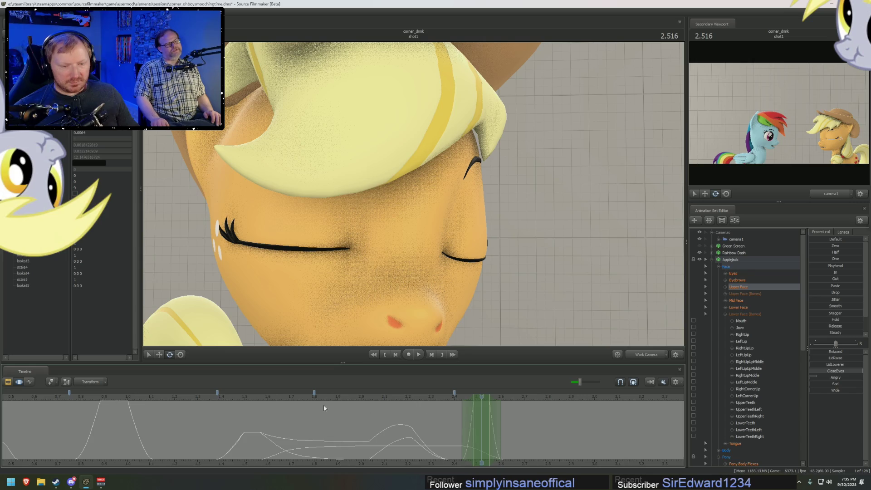
scroll(332, 407, "down", 2)
left_click(221, 398)
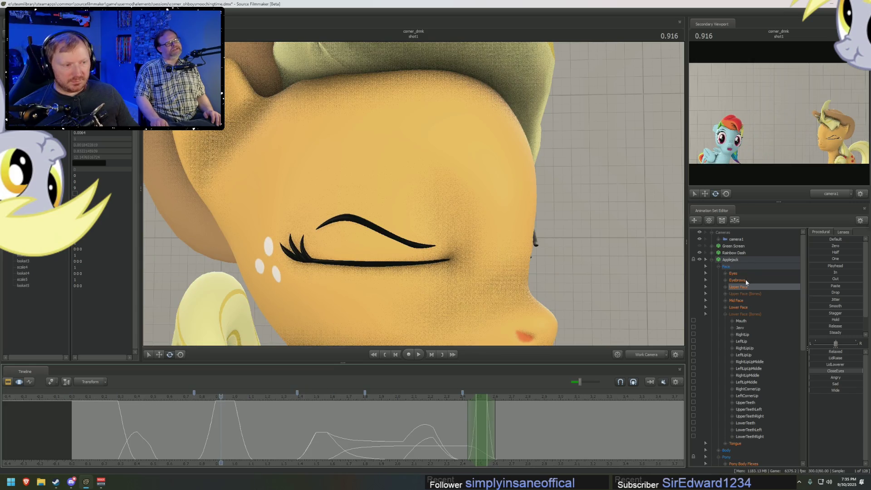
left_click(745, 280)
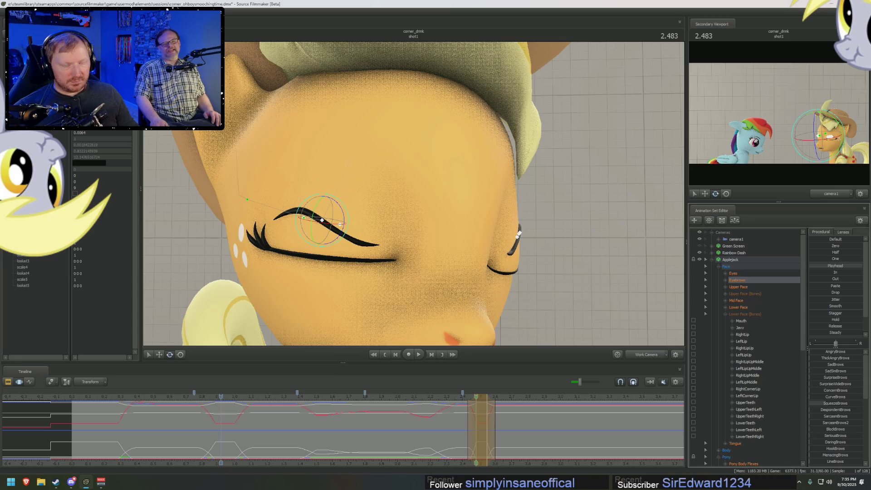
scroll(374, 400, "down", 2)
Play the shot back through camera1 from 2.261, then jump near the start.
key("space")
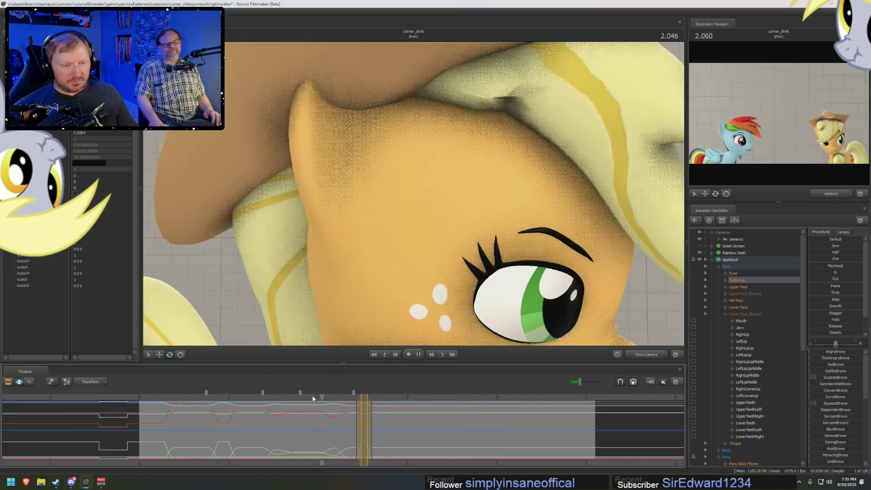
left_click(312, 396)
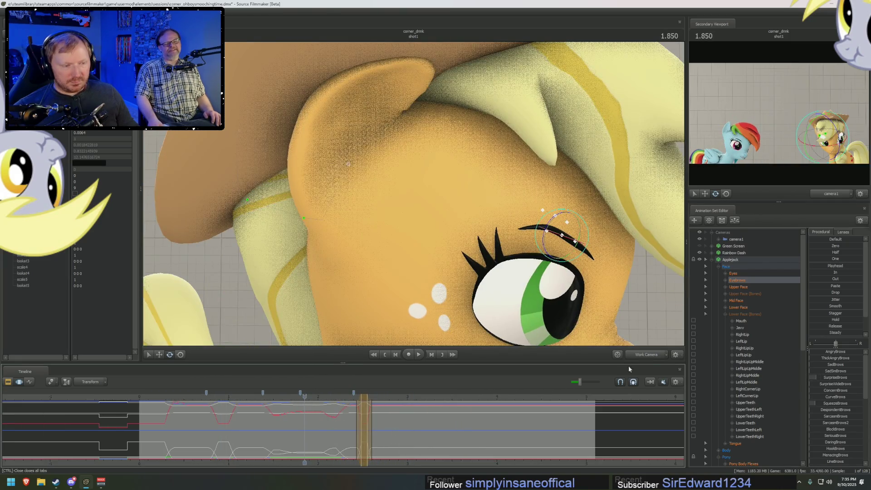
left_click(647, 354)
key("space")
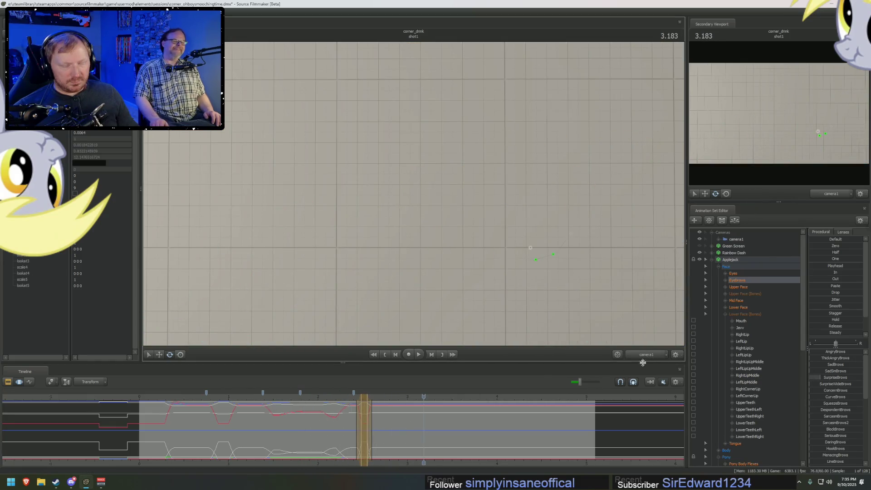
left_click(158, 397)
Stop playback near 1.85 seconds and zoom the work camera in on Applejack's face.
key("space")
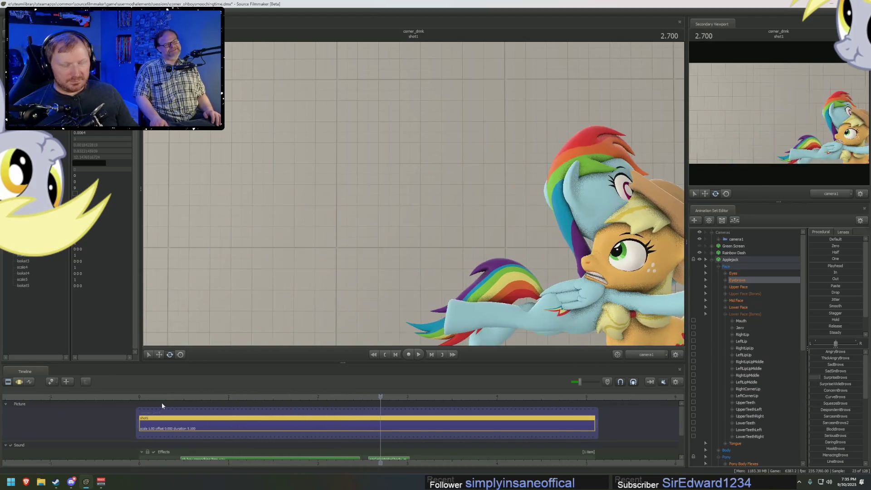
key("space")
mouse_move(325, 436)
middle_mouse_down()
mouse_move(272, 438)
mouse_move(306, 437)
middle_mouse_up()
scroll(345, 429, "up", 5)
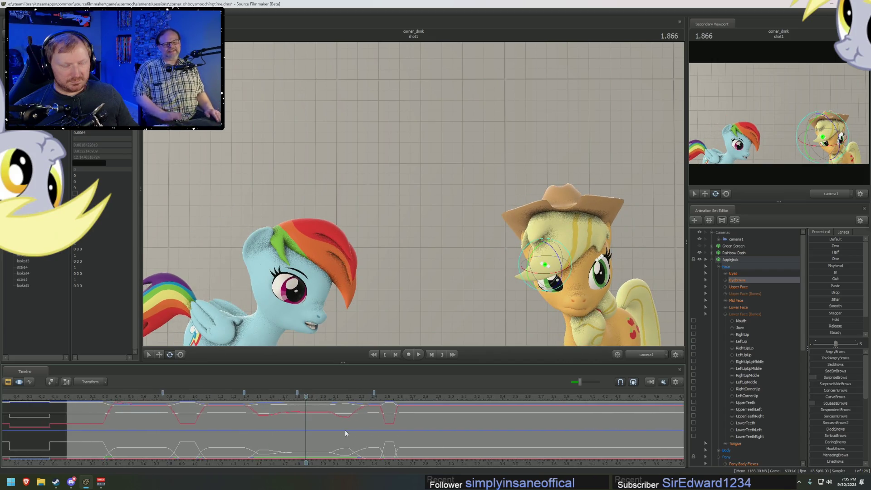
left_click(647, 354)
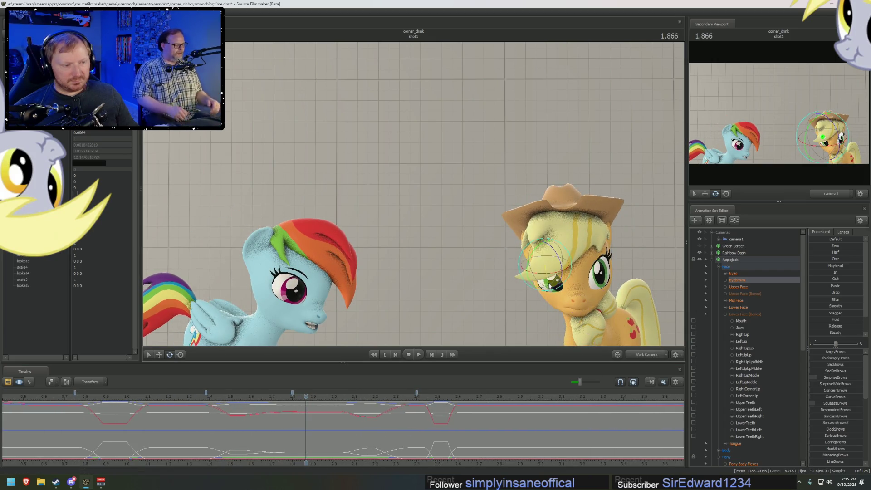
left_click(601, 330)
left_click_drag(627, 292, 614, 281)
scroll(468, 255, "up", 10)
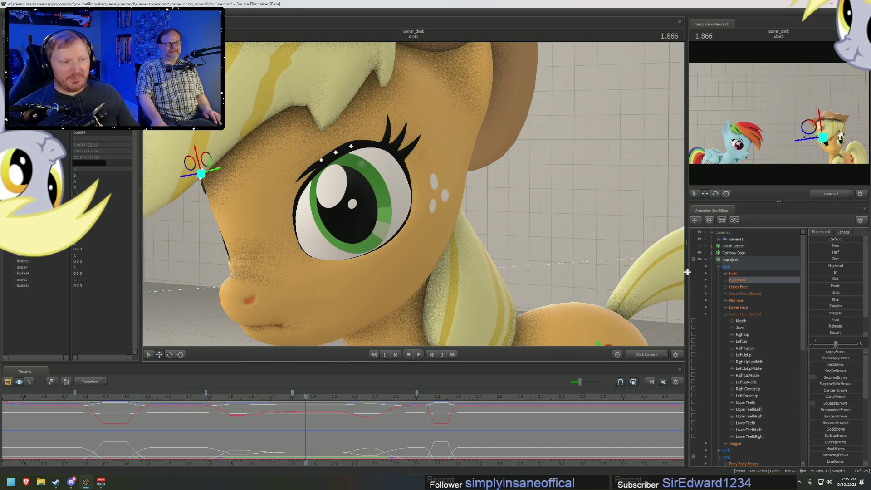
Show Upper Face curves at the blink, extend the selection falloff later, and pick her left eyebrow.
left_click(738, 286)
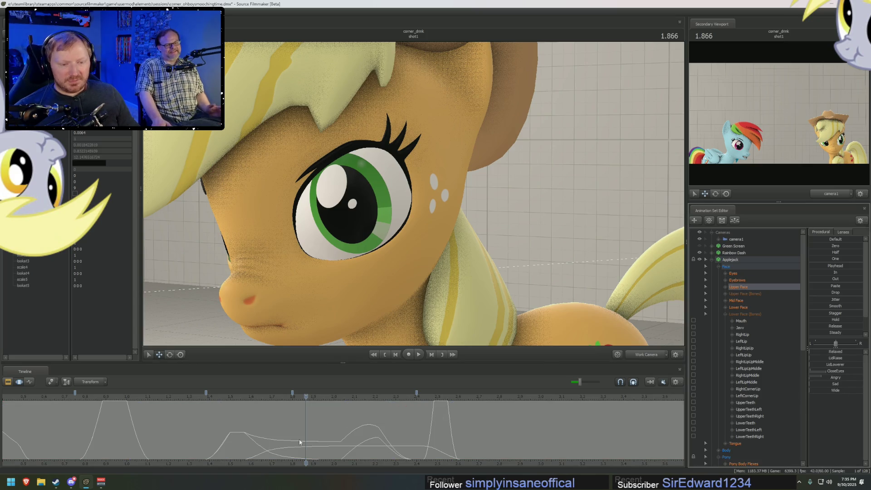
left_click(247, 430)
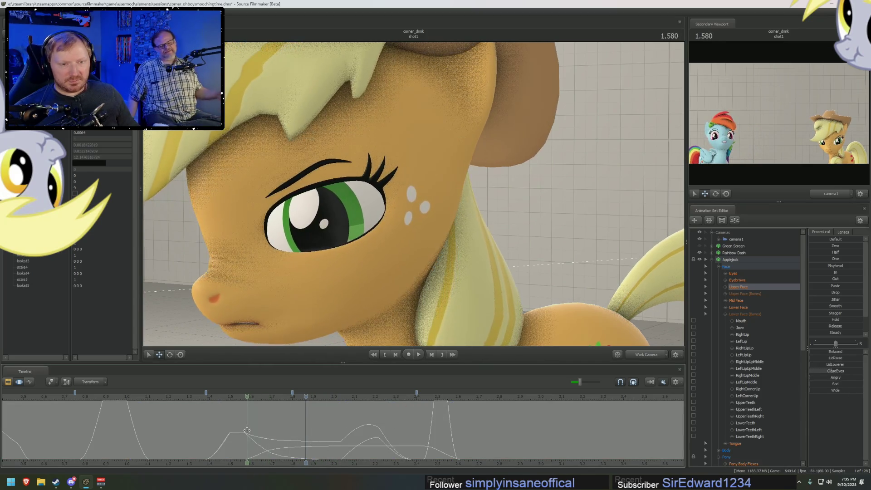
mouse_move(247, 430)
left_mouse_down()
mouse_move(341, 438)
mouse_move(258, 435)
left_mouse_up()
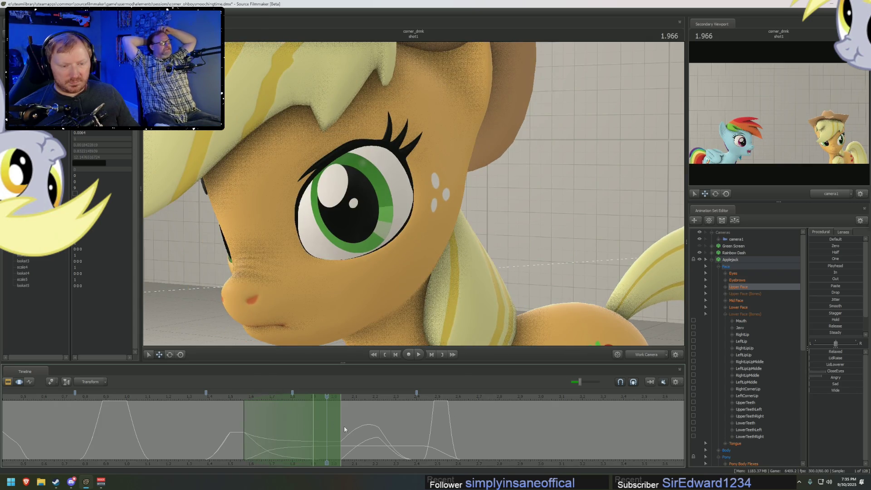
left_click_drag(344, 427, 372, 429)
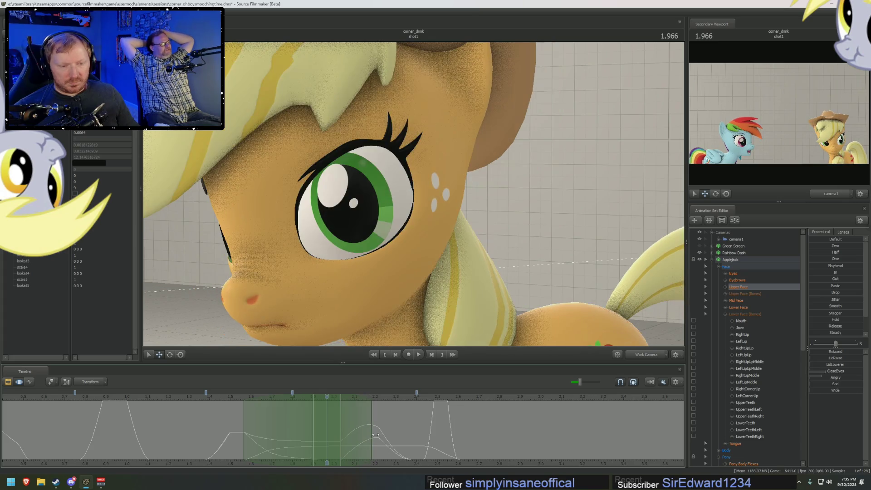
left_click(337, 152)
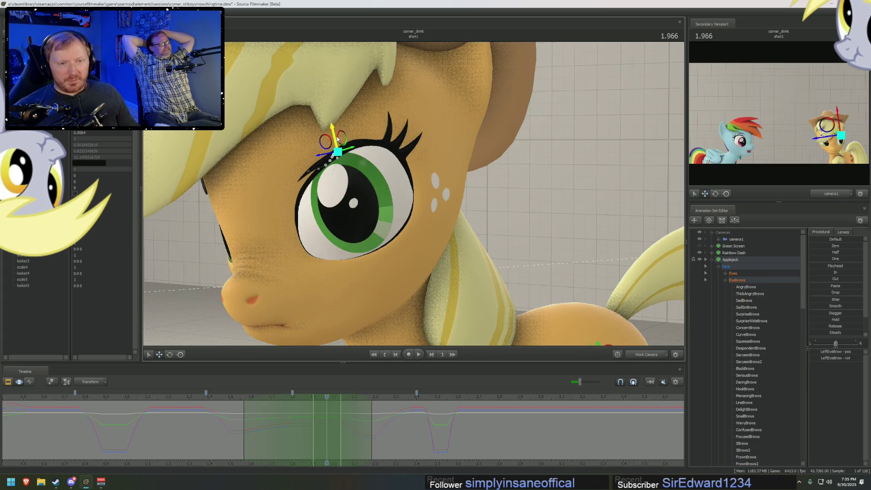
At 3.533 seconds, select Applejack's eyebrow controls, including LeftEyeBrow and RightEyeBrowFrontTip.
scroll(329, 431, "down", 3)
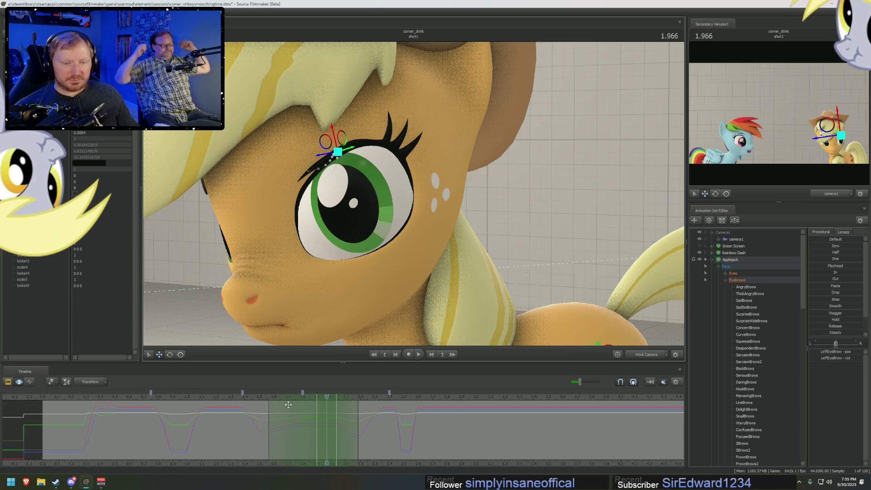
left_click(553, 397)
left_click(752, 281)
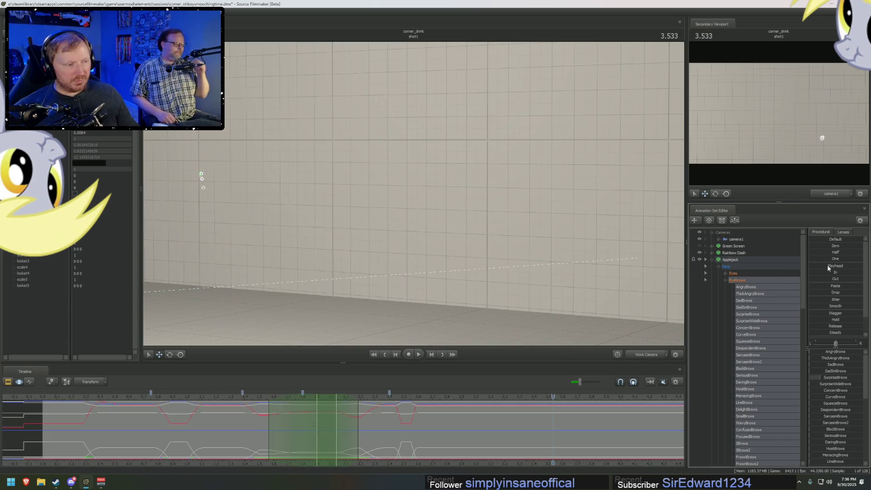
scroll(800, 314, "down", 3)
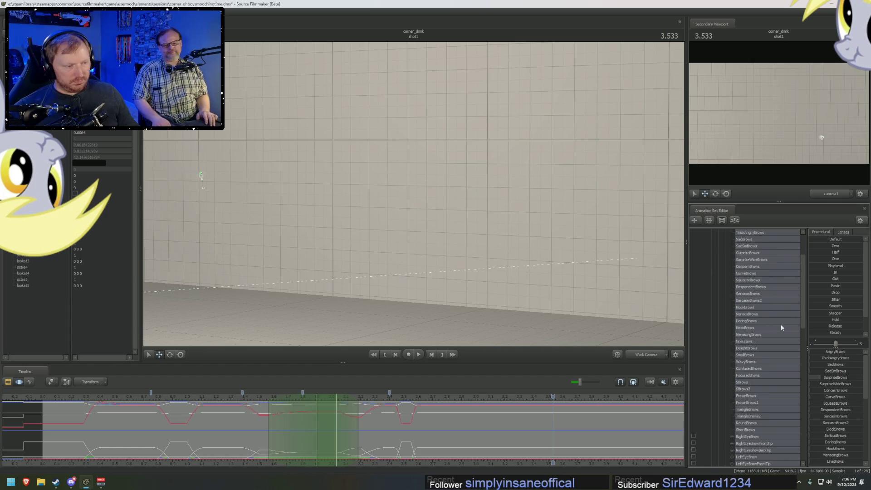
scroll(782, 324, "down", 3)
left_click(747, 396)
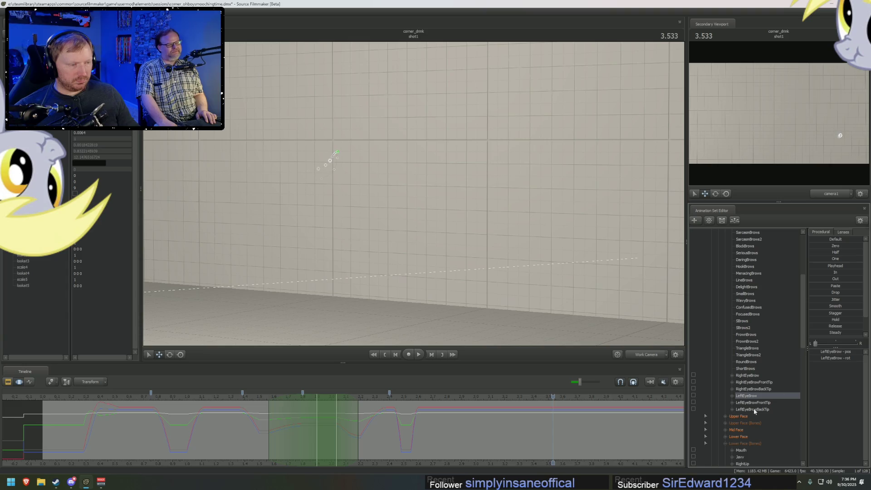
scroll(763, 386, "up", 5)
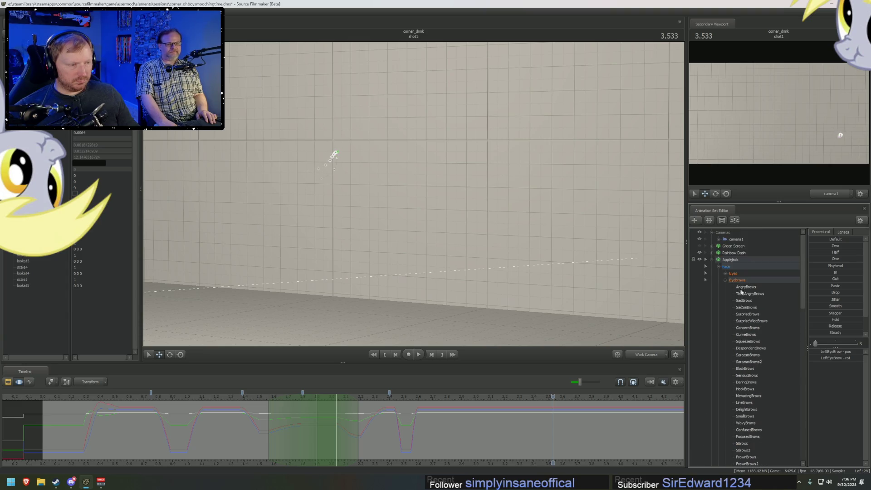
left_click(749, 252)
scroll(765, 382, "down", 3)
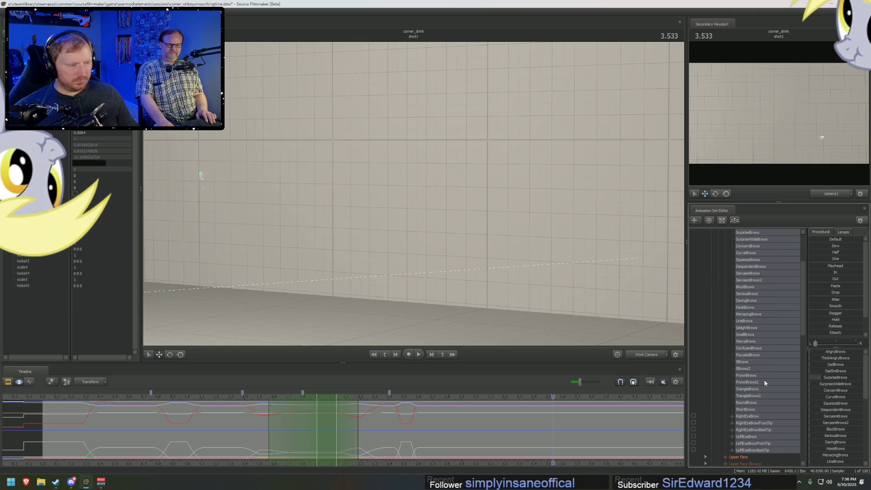
left_click(750, 423)
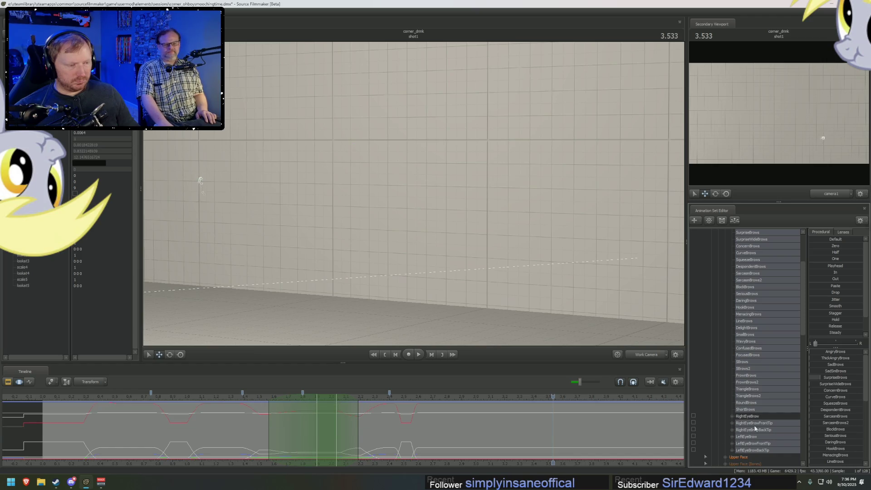
left_click(746, 437)
Return to 2.033 to see Applejack's face, play, and view through camera1.
left_click(326, 397)
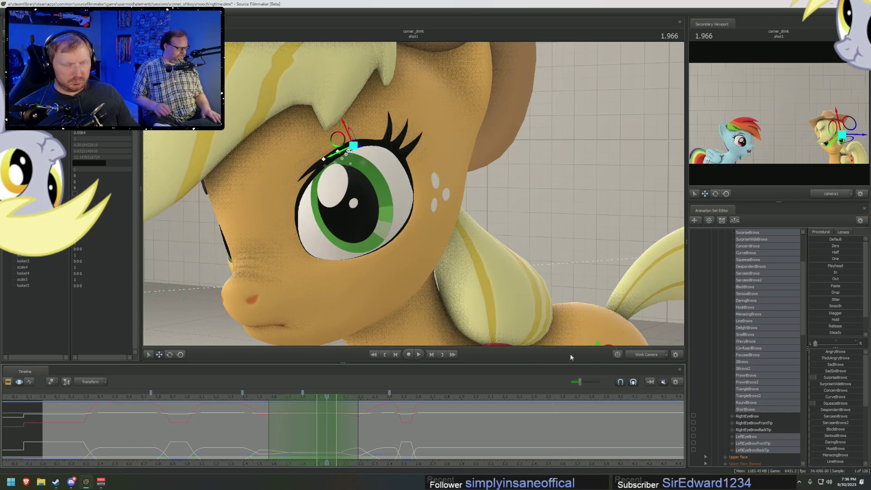
left_click(537, 397)
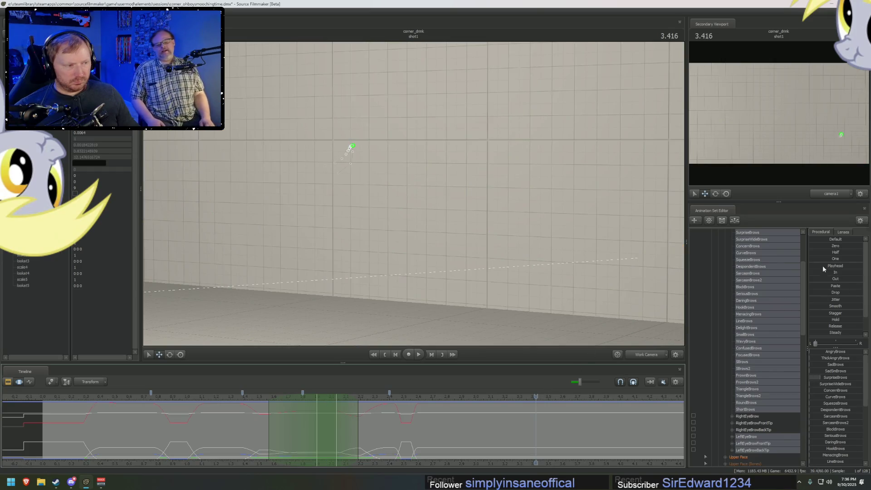
key("Up")
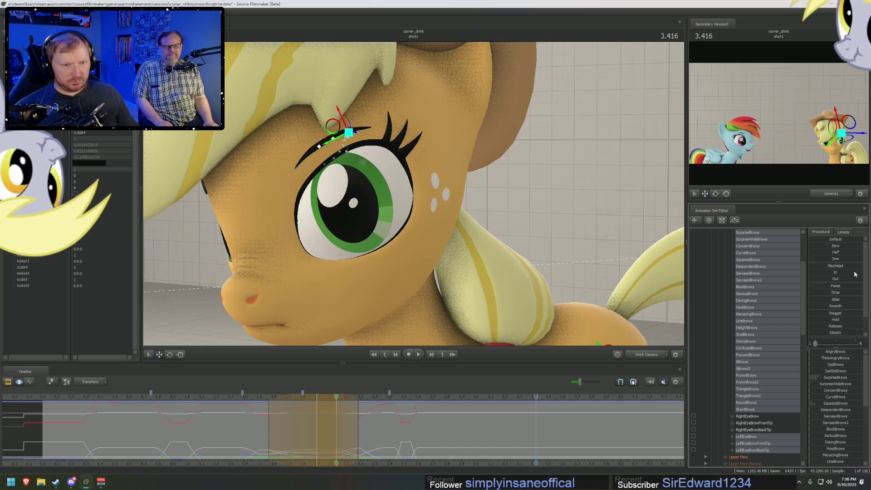
key("space")
left_click(647, 355)
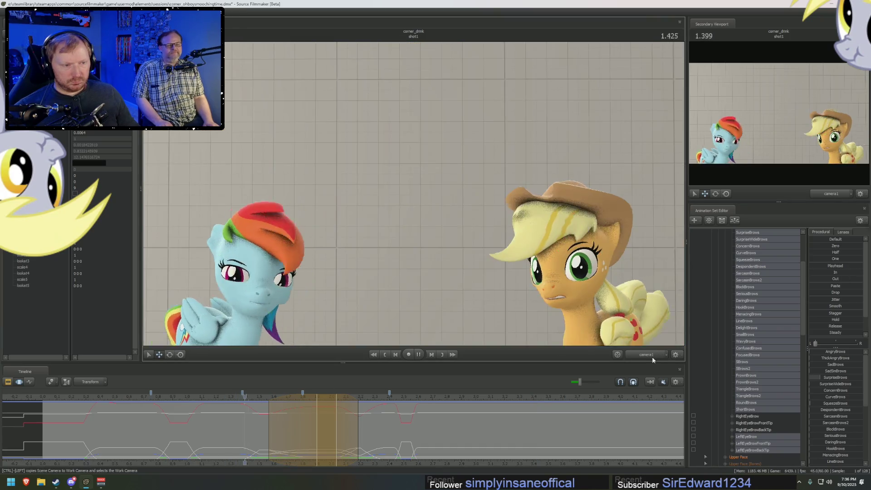
Stop at 2.650, centre the brows' left/right balance slider, and scrub back to 0.100.
key("space")
scroll(462, 417, "down", 3)
left_click(837, 344)
left_click_drag(289, 400, 267, 404)
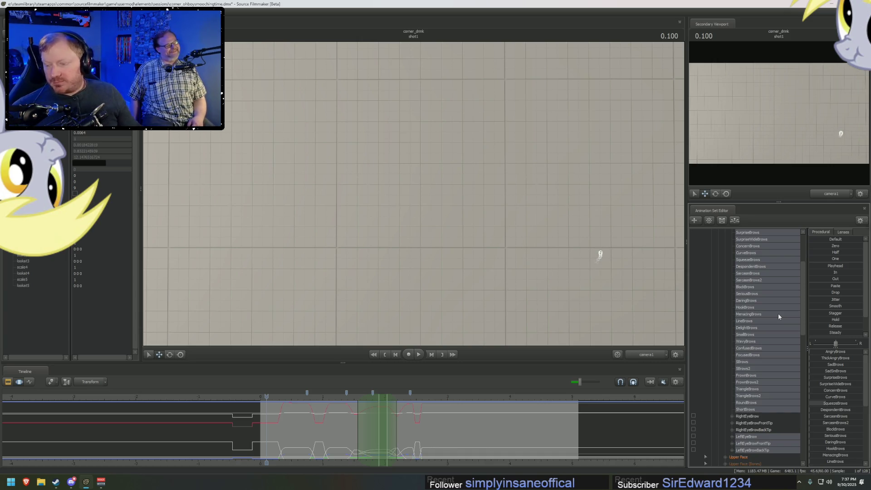
Select the Eyebrows group with a time selection from -0.500 up to the shot start.
left_click(261, 398)
left_click(253, 418)
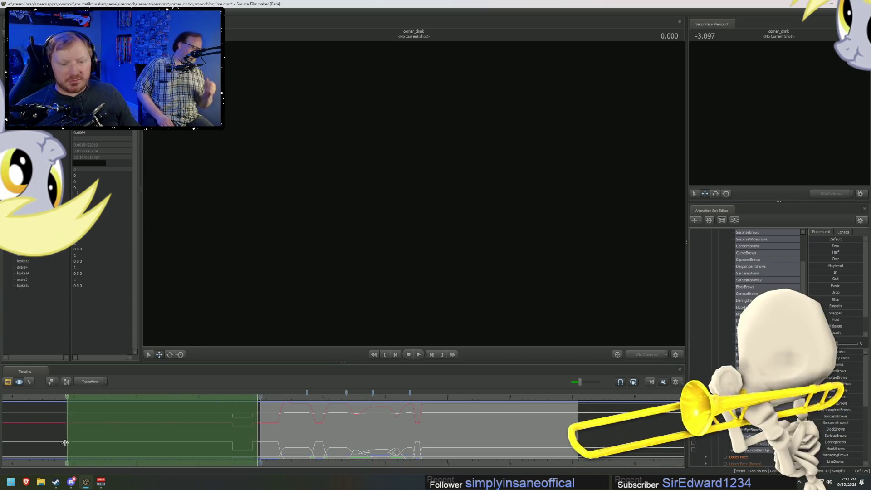
left_click_drag(250, 425, 252, 424)
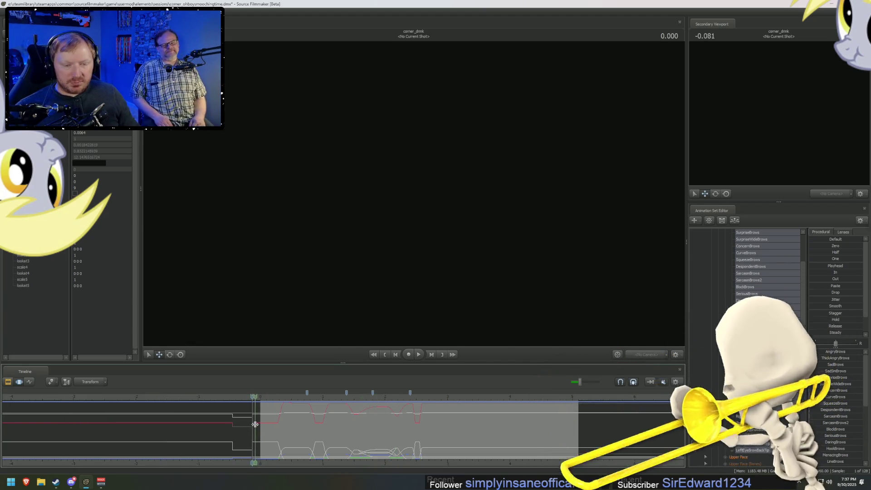
scroll(777, 397, "up", 2)
scroll(776, 397, "up", 2)
left_click(744, 281)
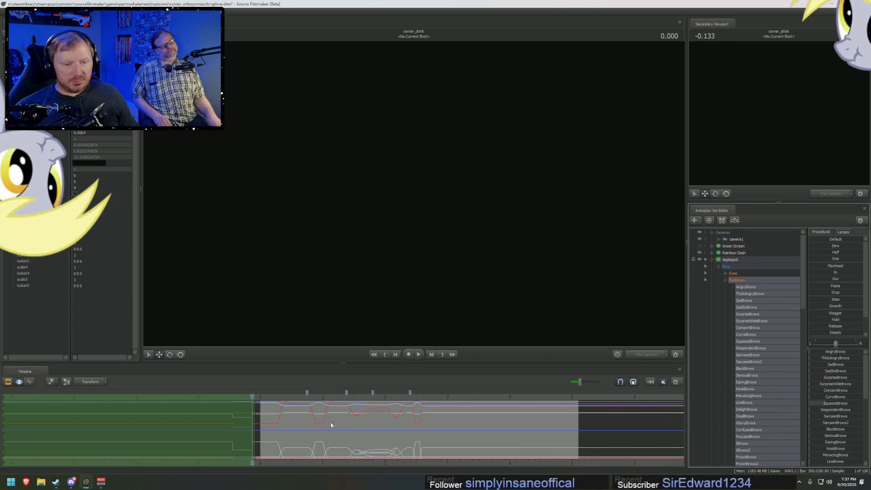
mouse_move(253, 422)
left_mouse_down()
mouse_move(230, 419)
mouse_move(275, 418)
left_mouse_up()
scroll(231, 418, "up", 3)
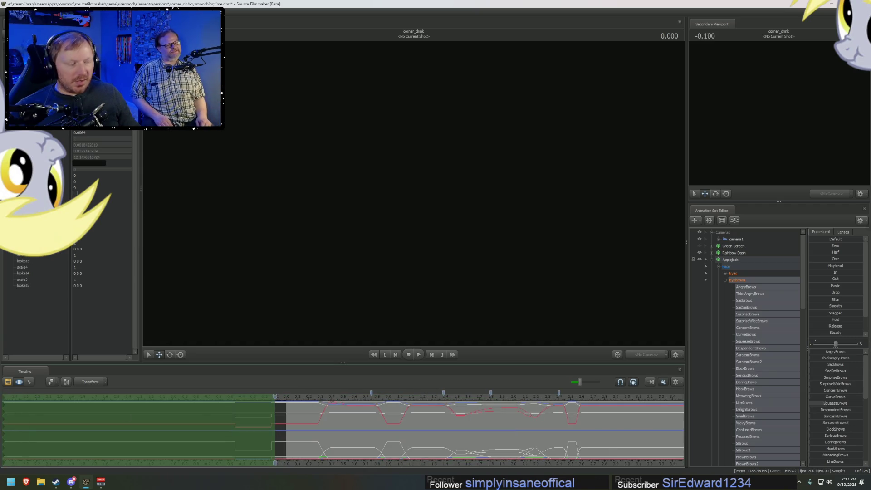
scroll(817, 327, "down", 1)
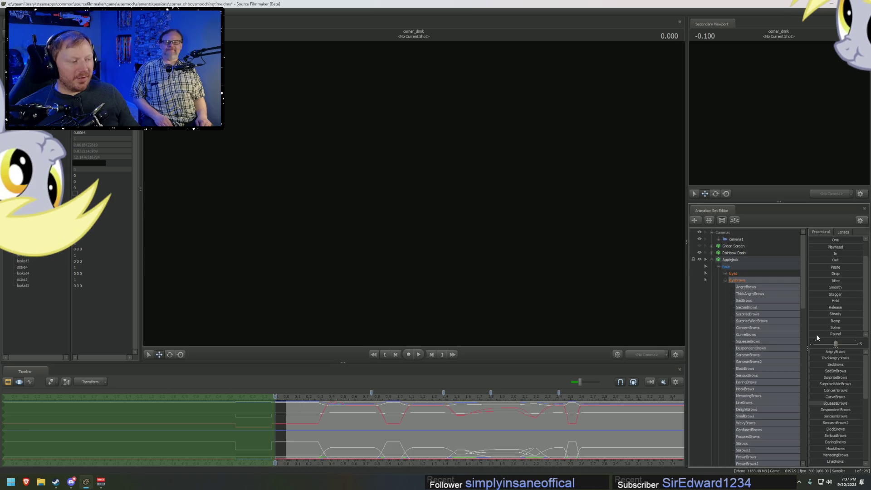
Apply the Out preset to flatten the pre-start eyebrow curves, then play from 0.066.
left_click(811, 260)
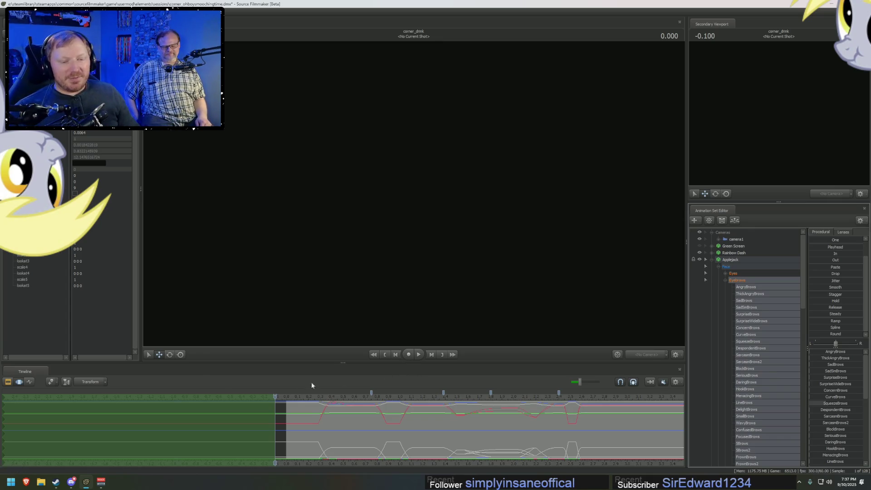
left_click(294, 397)
key("space")
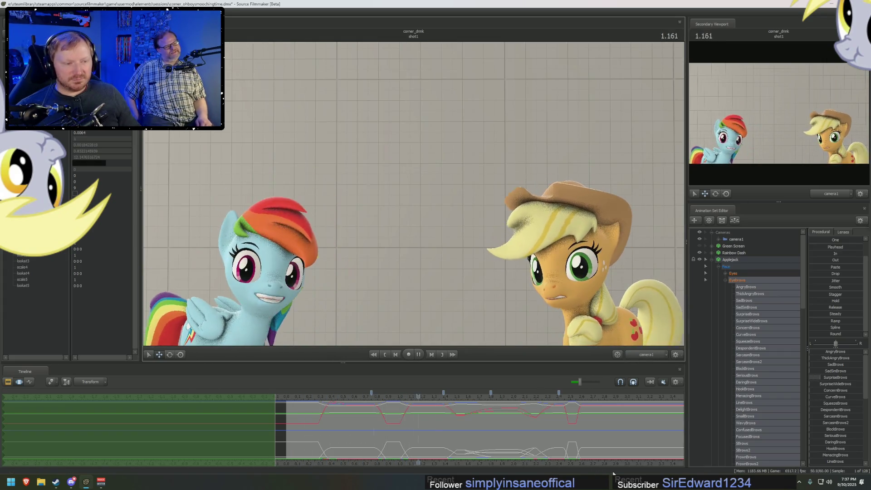
Play the shot to check expressions, then scrub from 0.284 until the eyes open.
left_click(295, 403)
key("space")
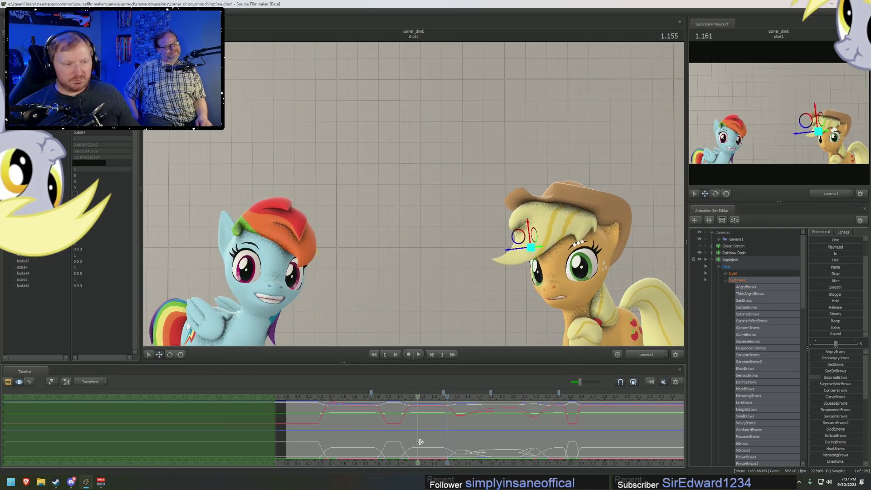
key("space")
left_click(319, 428)
middle_click_drag(319, 428, 364, 428)
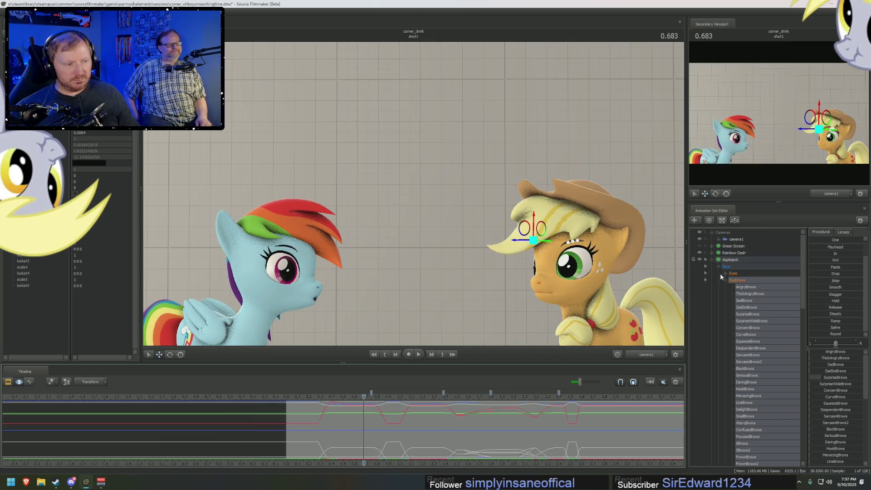
Expand Applejack's Eyes controls, select eyes_updown, and play the blink through to 0.983.
left_click(726, 274)
left_click(747, 280)
scroll(364, 428, "up", 5)
mouse_move(364, 428)
middle_mouse_down()
mouse_move(265, 437)
mouse_move(364, 438)
middle_mouse_up()
mouse_move(569, 292)
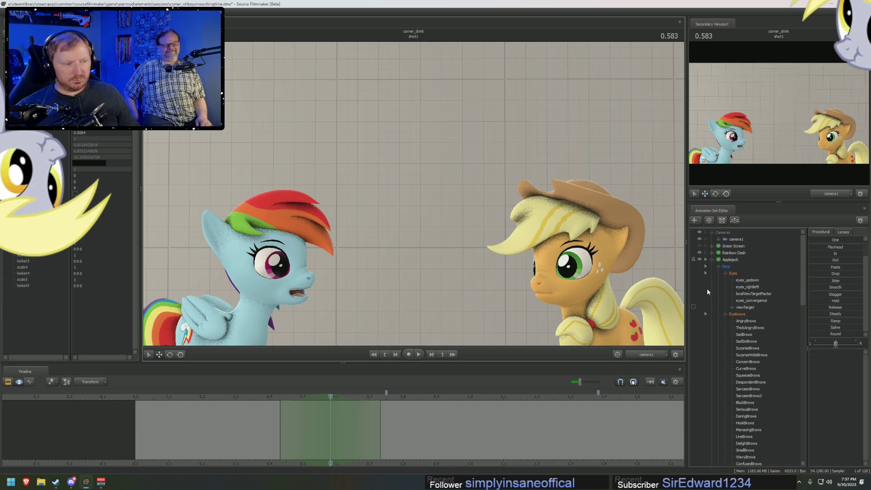
left_click(834, 354)
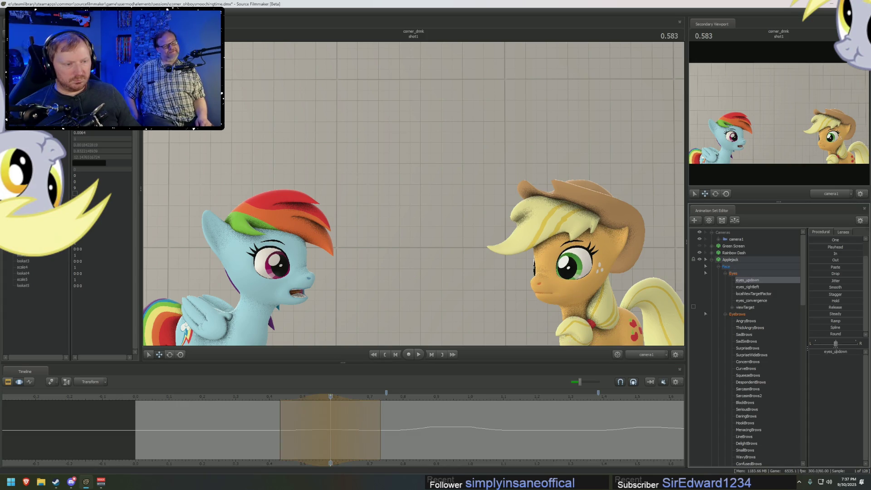
key("space")
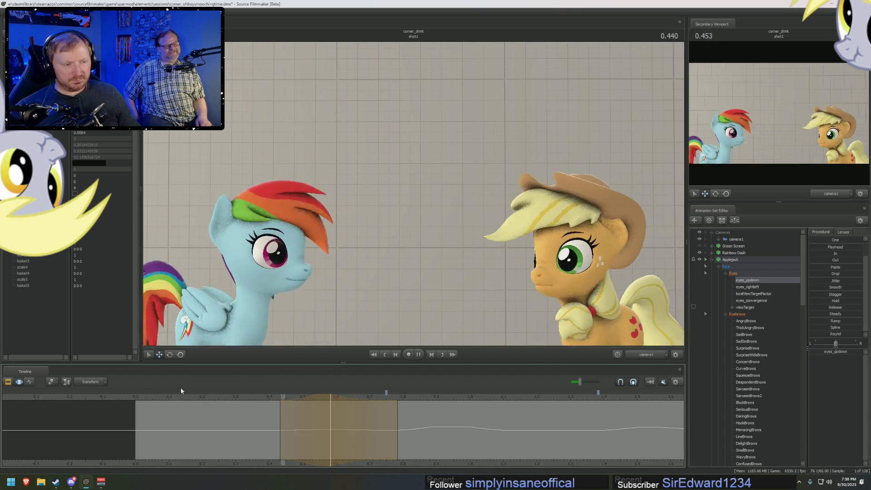
key("space")
Set a time range around 0.433, play to the shot's end, and switch to the Clip Editor with F2.
mouse_move(272, 421)
left_mouse_down()
mouse_move(237, 421)
mouse_move(311, 428)
mouse_move(225, 434)
mouse_move(264, 439)
left_mouse_up()
left_click(281, 438)
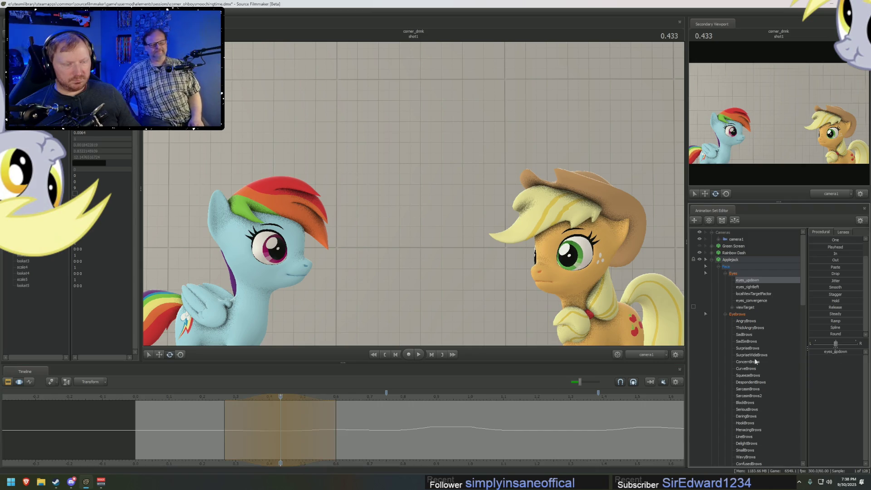
key("space")
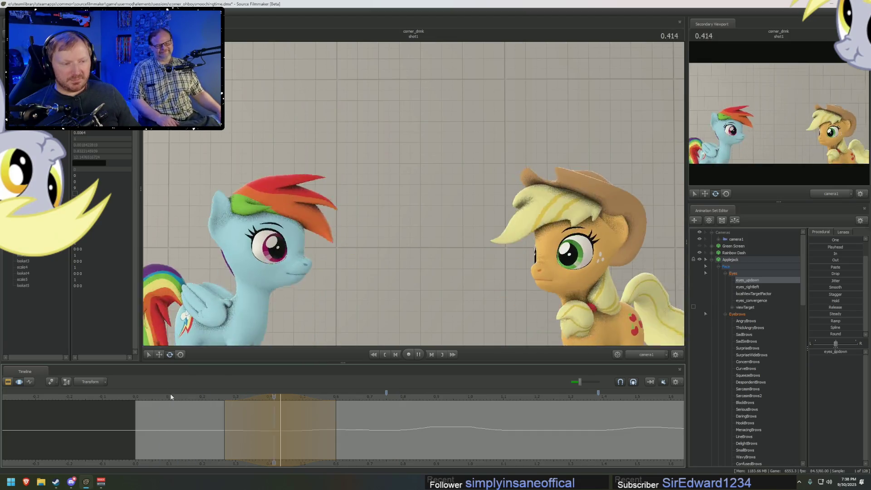
scroll(553, 453, "down", 3)
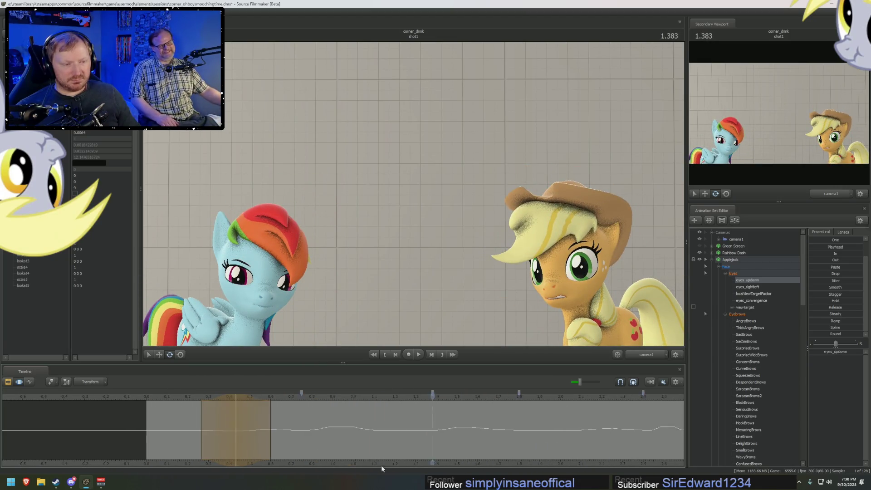
key("space")
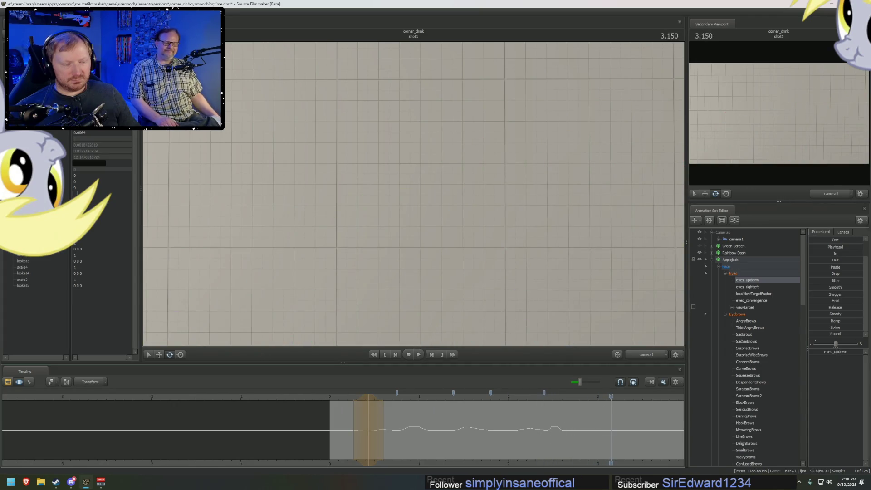
key("F2")
scroll(685, 437, "down", 1)
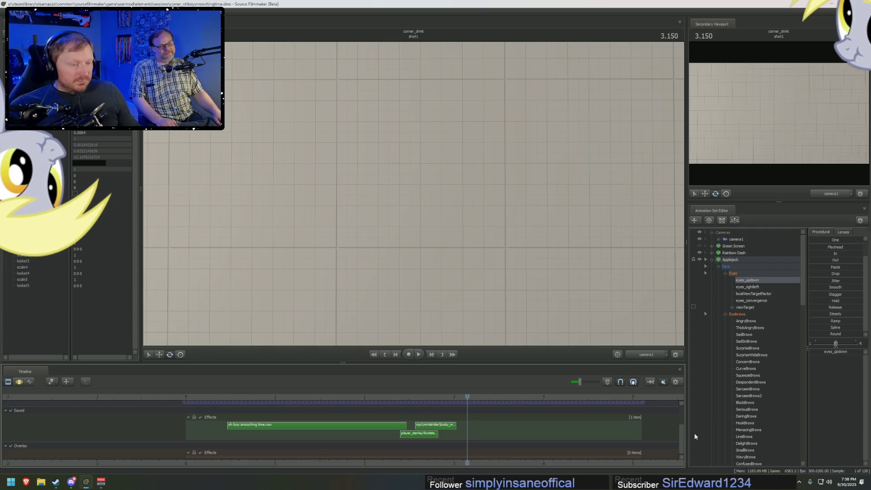
Show Rainbow Dash, collapse Applejack's controls, and search for a 'heart' model to add.
left_click(699, 253)
left_click(712, 260)
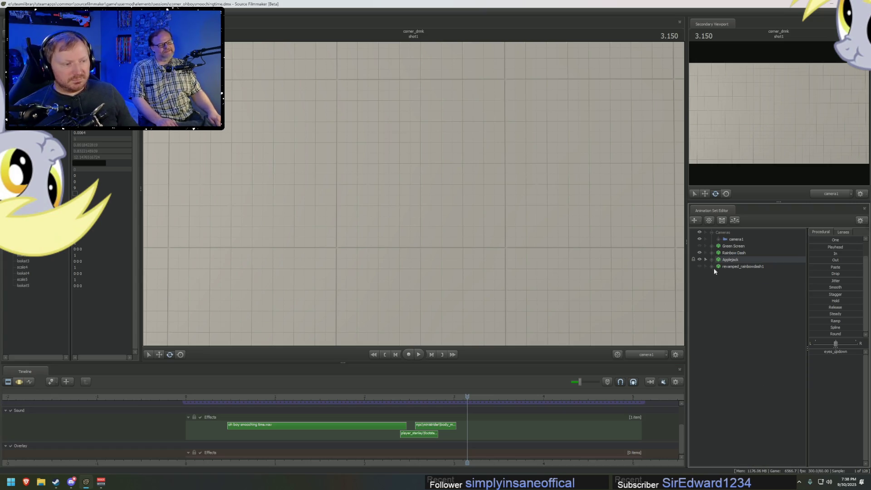
right_click(731, 295)
left_click(770, 310)
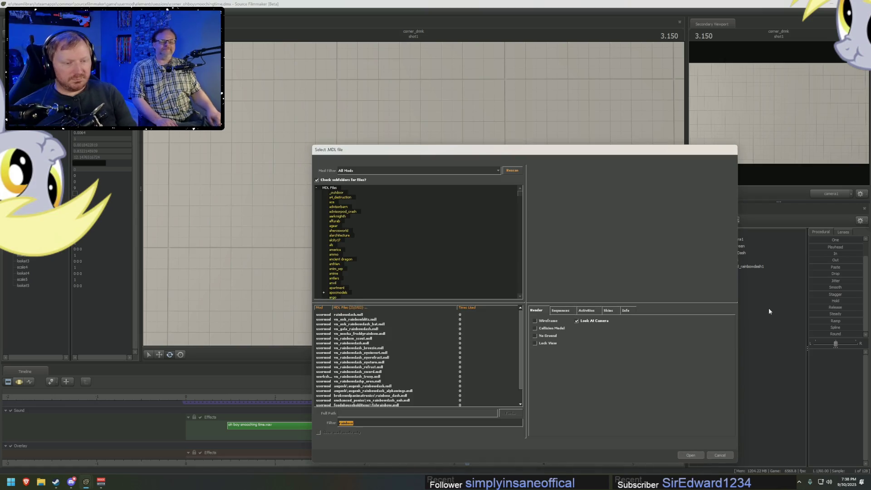
type("heart")
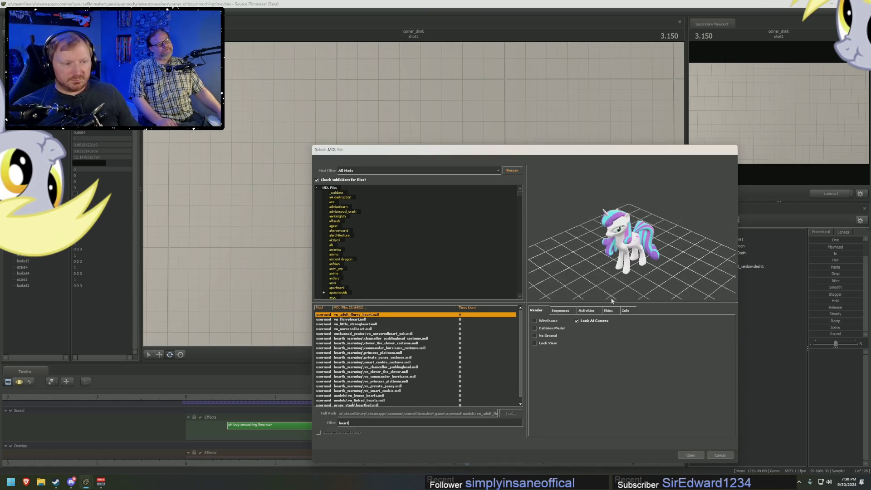
Preview the heart models and load the props_map_editor heart.mdl into the scene.
key("Down")
left_click(386, 359)
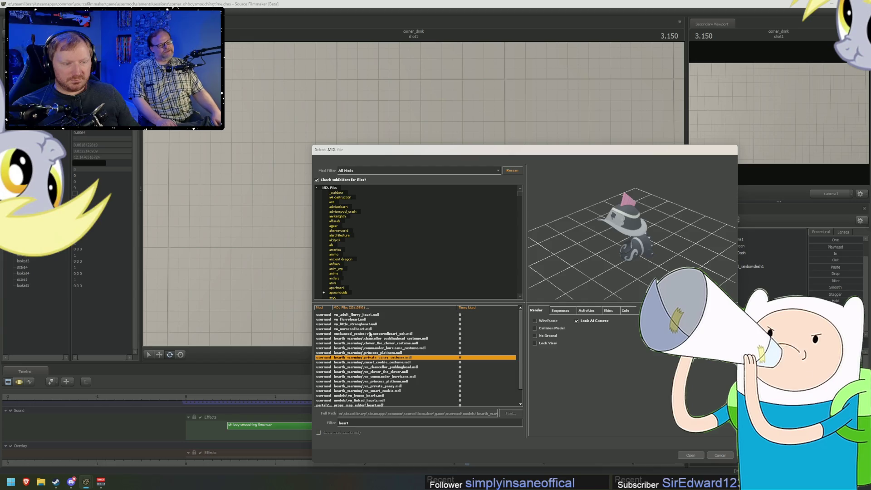
key("Up")
key("Up")
key("Up")
key("Down")
key("Down")
scroll(386, 349, "down", 3)
left_click(382, 376)
key("Down")
key("Down")
key("Down")
key("Down")
key("Up")
key("Up")
key("Down")
left_click_drag(631, 254, 616, 388)
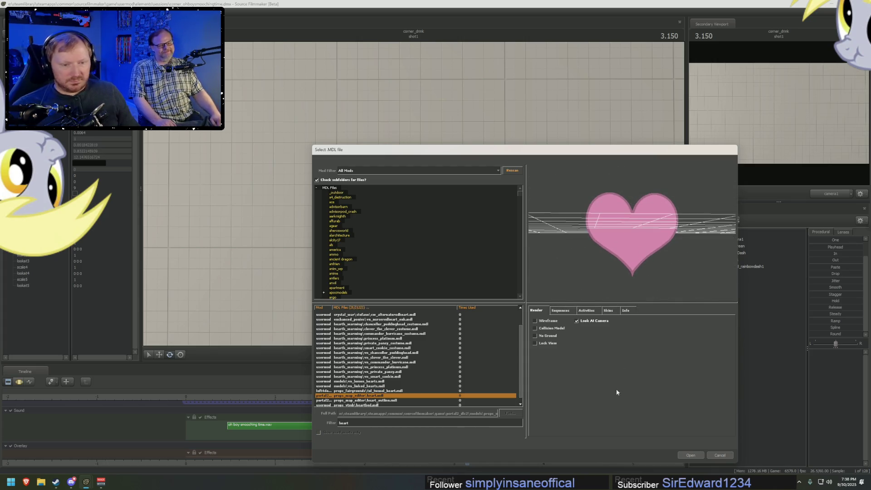
left_click(692, 455)
Rename the heart1 animation set to 'Heart 1' and switch the main view to Work Camera.
left_click(725, 274)
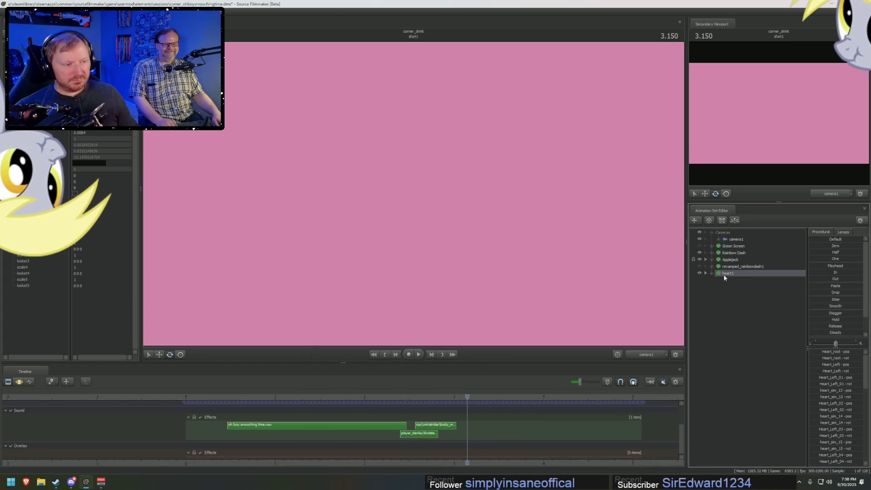
right_click(735, 266)
left_click(742, 279)
right_click(738, 267)
left_click(739, 276)
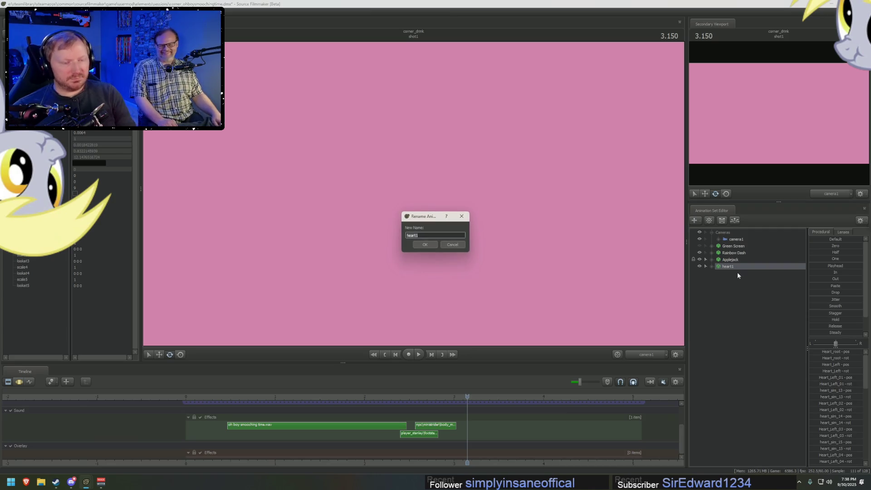
type("art 1")
key("Return")
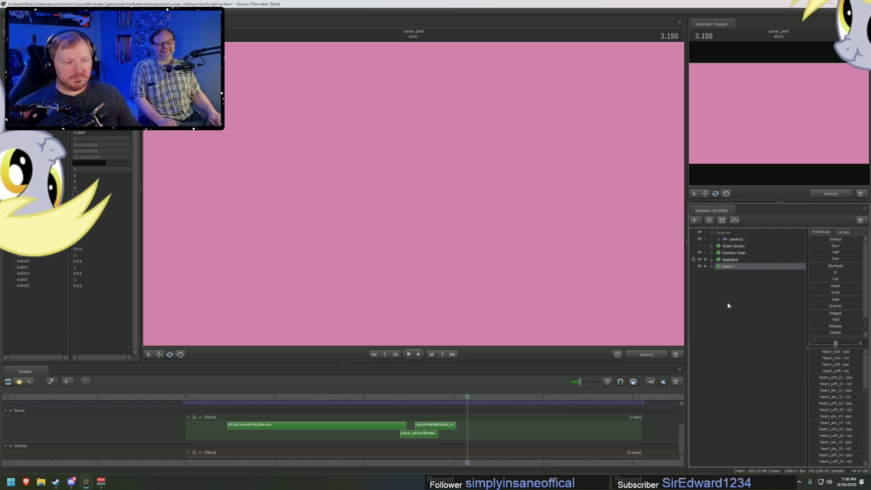
left_click(642, 358)
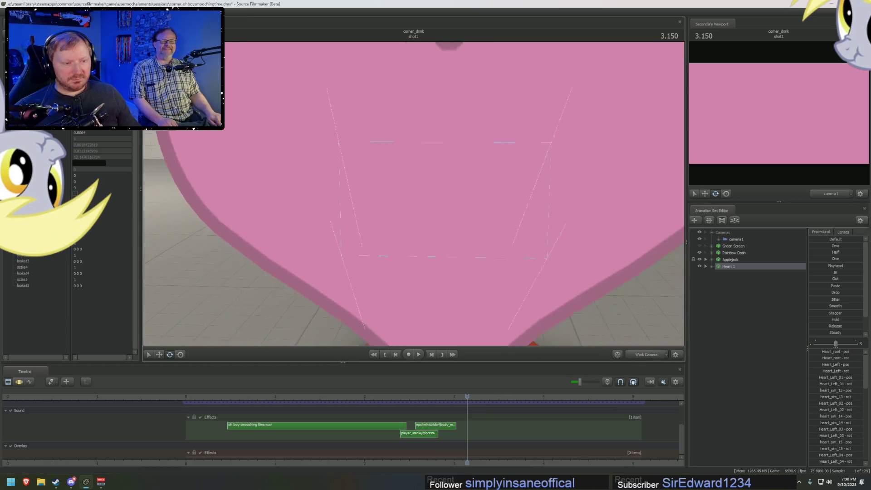
Select Heart 1 and move it onto the red disk, undoing an accidental piece move.
left_click(413, 194)
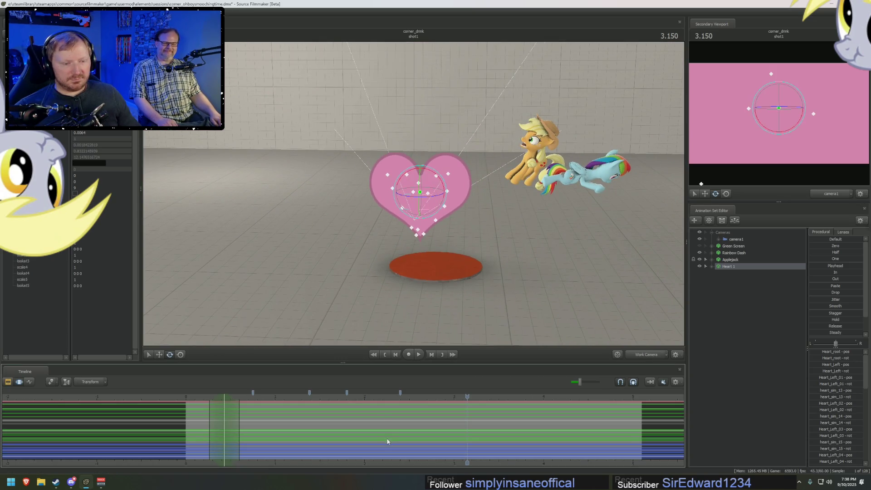
mouse_move(414, 233)
left_mouse_down()
mouse_move(414, 318)
mouse_move(458, 215)
left_mouse_up()
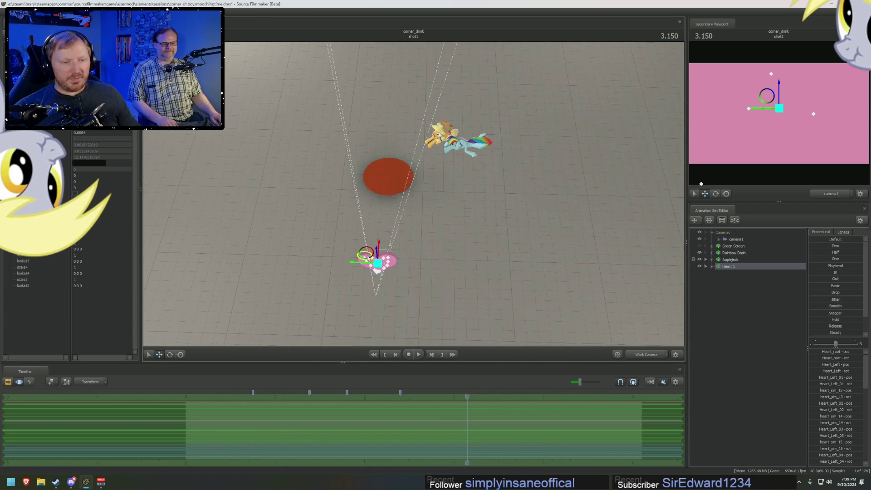
mouse_move(368, 260)
left_mouse_down()
mouse_move(363, 165)
mouse_move(373, 159)
left_mouse_up()
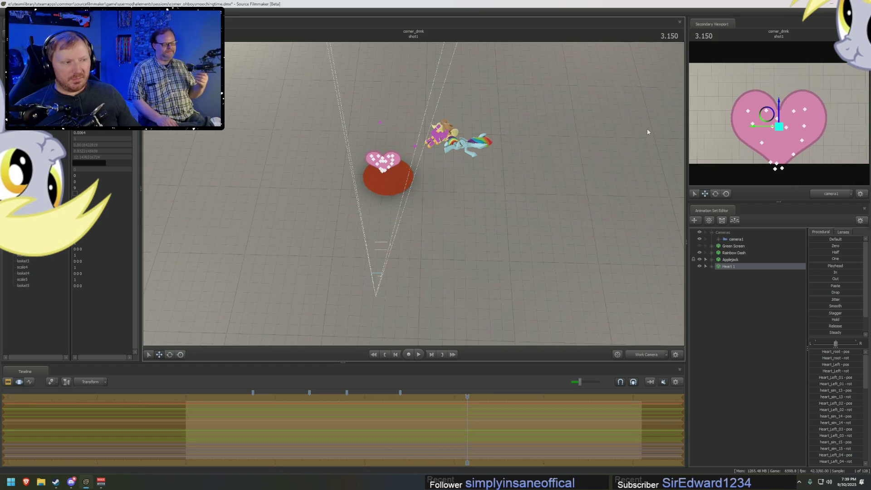
left_click(748, 111)
mouse_move(748, 111)
left_mouse_down()
mouse_move(721, 81)
mouse_move(727, 105)
mouse_move(720, 99)
mouse_move(717, 108)
left_mouse_up()
key("ctrl+z")
left_click(713, 267)
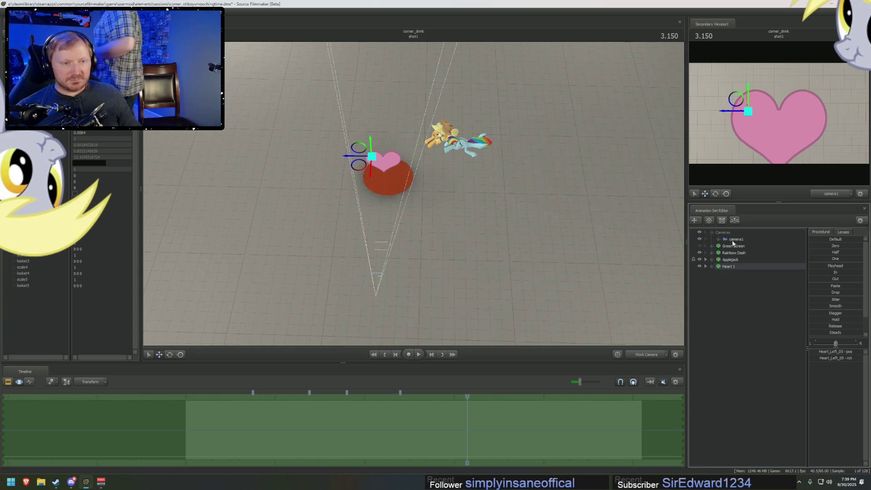
From a top-down view, move the whole Heart 1 model over toward Applejack.
mouse_move(529, 334)
left_mouse_down()
mouse_move(408, 217)
mouse_move(404, 199)
mouse_move(394, 227)
left_mouse_up()
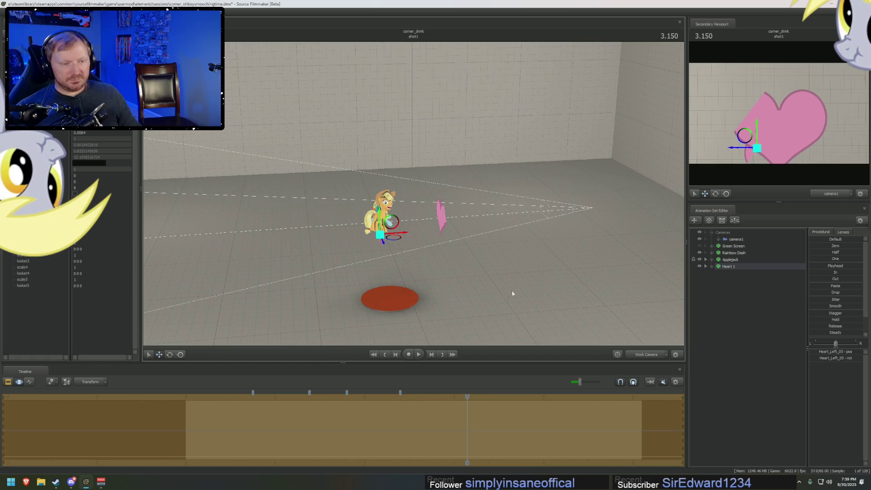
key("ctrl+z")
left_click(729, 266)
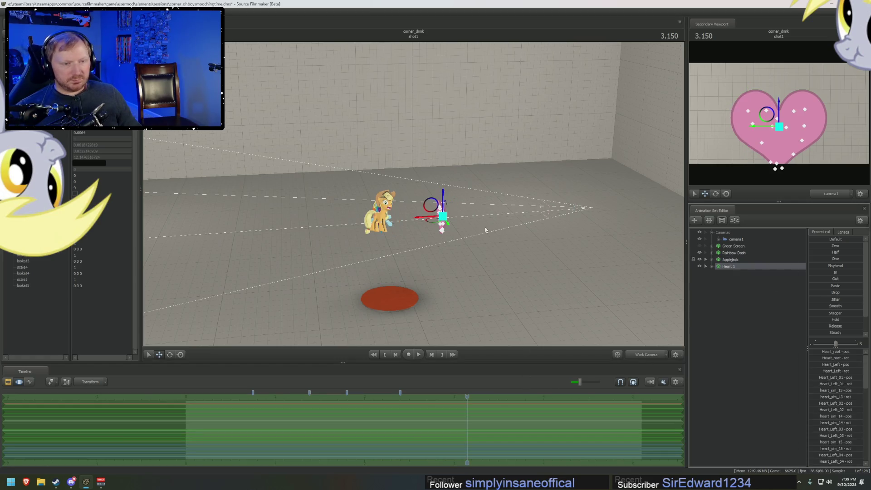
mouse_move(436, 205)
left_mouse_down()
mouse_move(386, 220)
mouse_move(419, 223)
mouse_move(481, 203)
left_mouse_up()
key("e")
key("w")
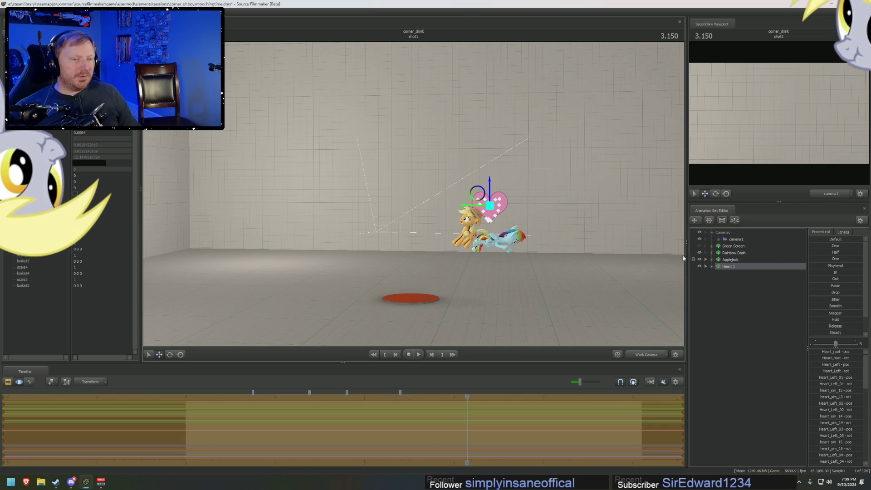
Place Heart 1 down beside Applejack's head, then view it through camera1.
right_click_drag(554, 247, 571, 248)
key("w")
right_click_drag(414, 196, 414, 196)
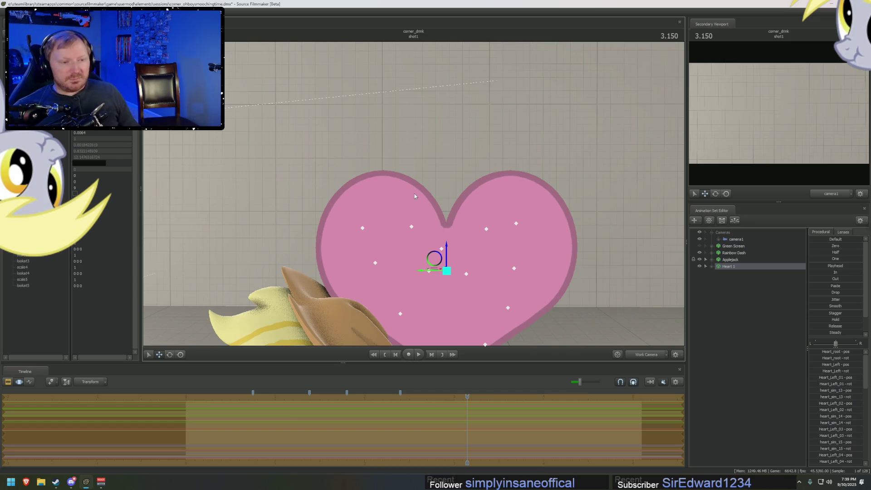
right_click_drag(505, 174, 417, 198)
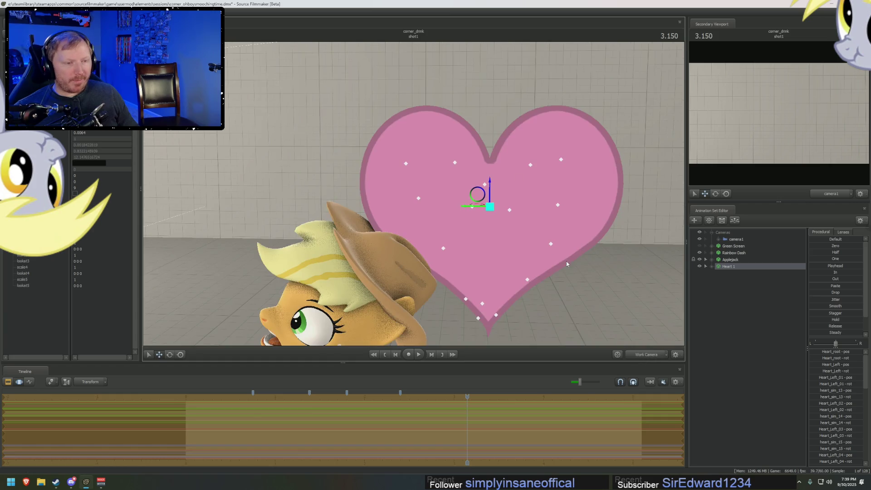
mouse_move(484, 198)
left_mouse_down()
mouse_move(106, 156)
mouse_move(97, 262)
left_mouse_up()
left_click(647, 354)
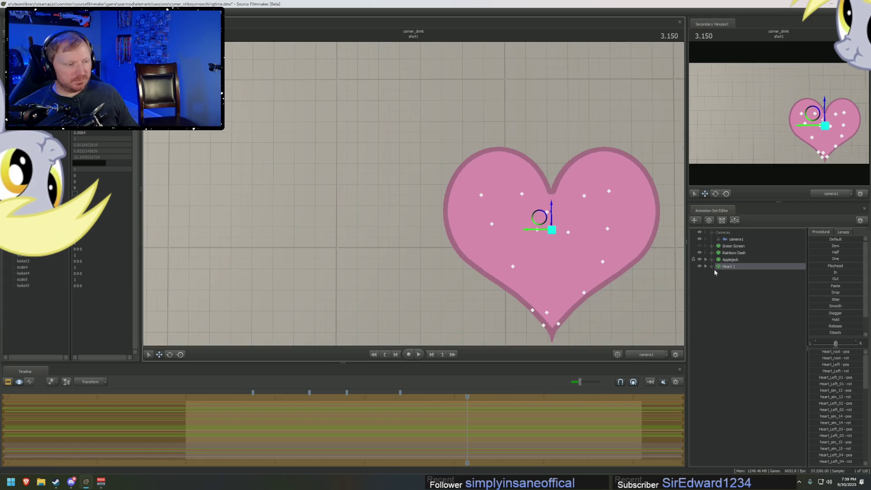
Add a scale control to Heart 1's Heart_root bone under the Unknown group.
left_click(712, 266)
left_click(718, 281)
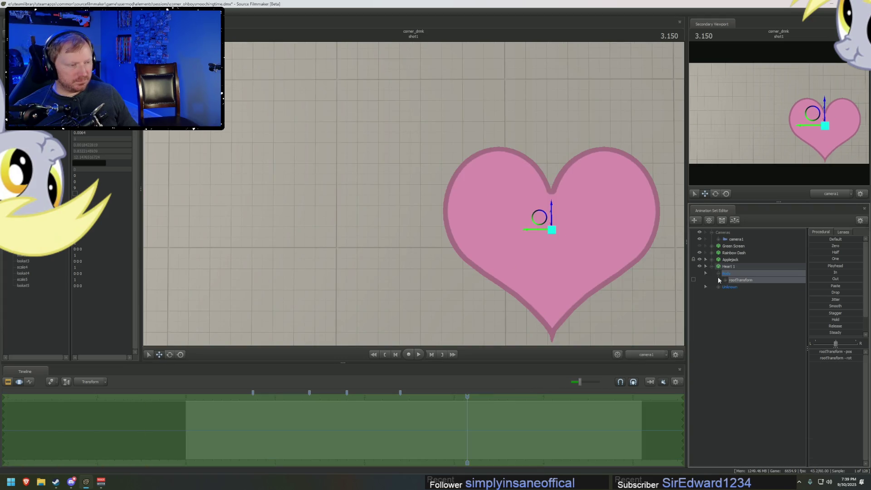
left_click(719, 280)
left_click(736, 288)
right_click(745, 290)
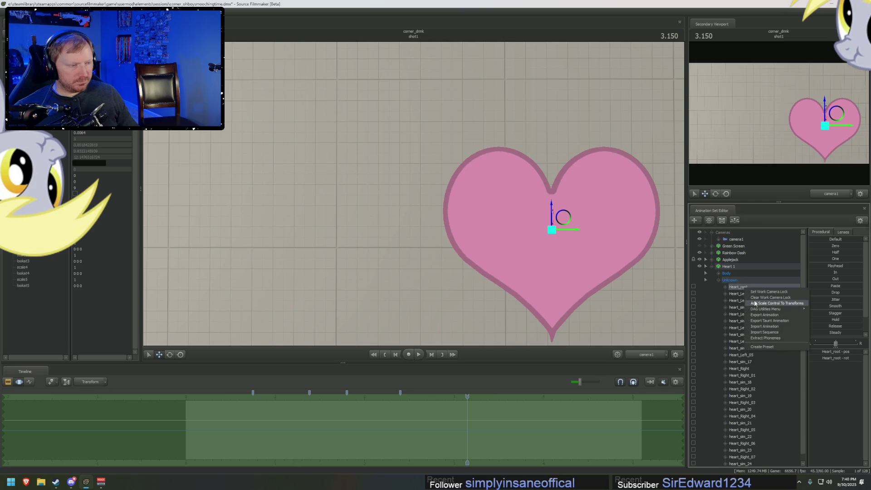
left_click(746, 304)
Drag the Heart_root_scale slider down to shrink the heart to a small size.
left_click(743, 458)
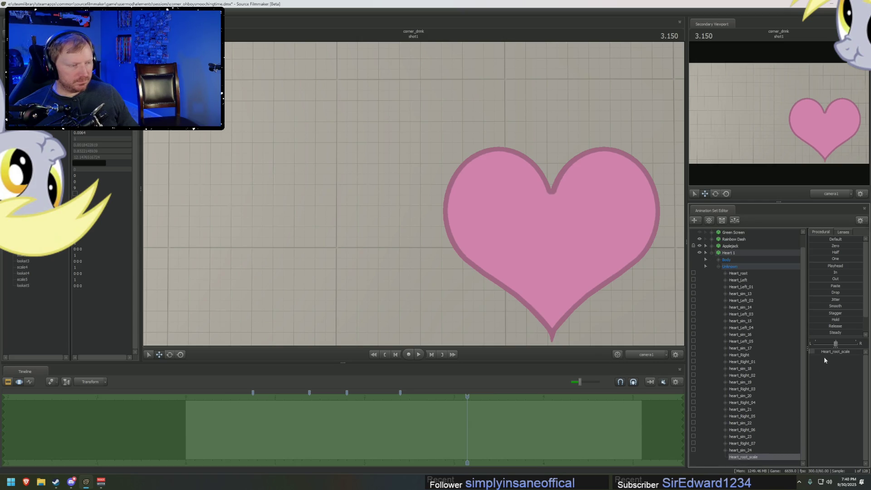
left_click_drag(831, 352, 815, 352)
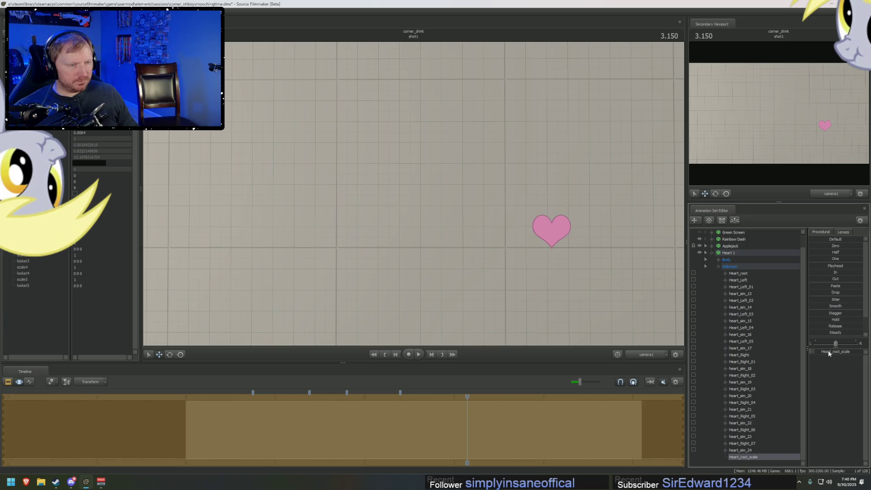
key("F2")
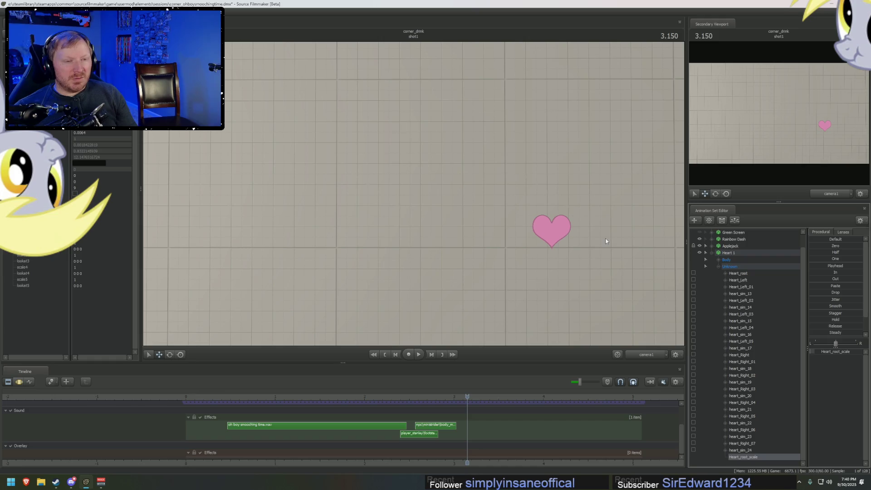
left_click(719, 266)
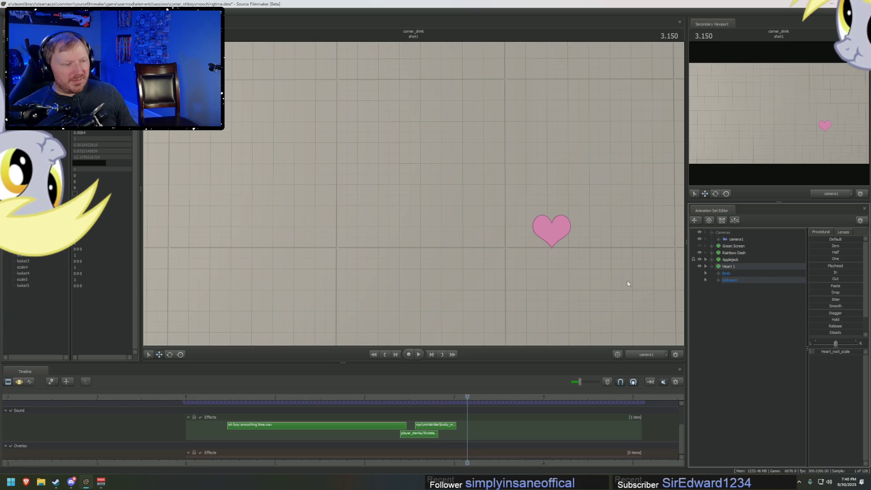
Bring Applejack and the heart into view and select Heart 1's Heart_root bone.
mouse_move(626, 281)
left_mouse_down()
mouse_move(586, 259)
mouse_move(543, 208)
left_mouse_up()
left_click(721, 280)
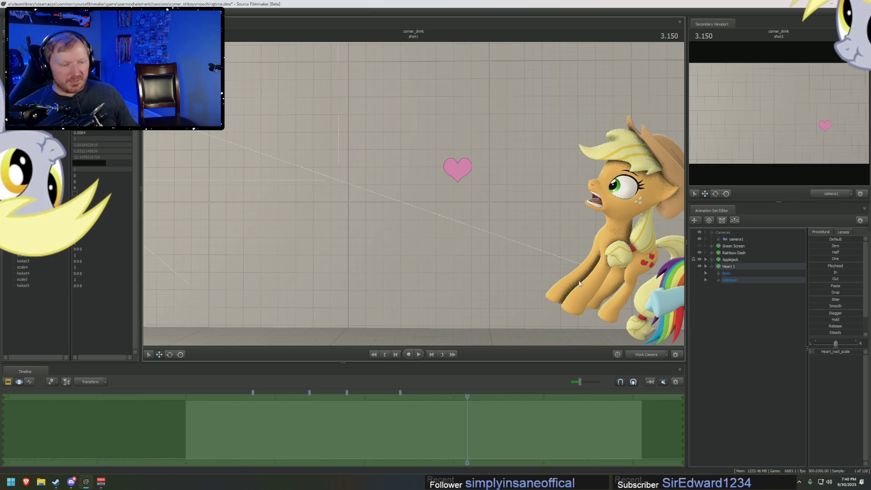
double_click(716, 281)
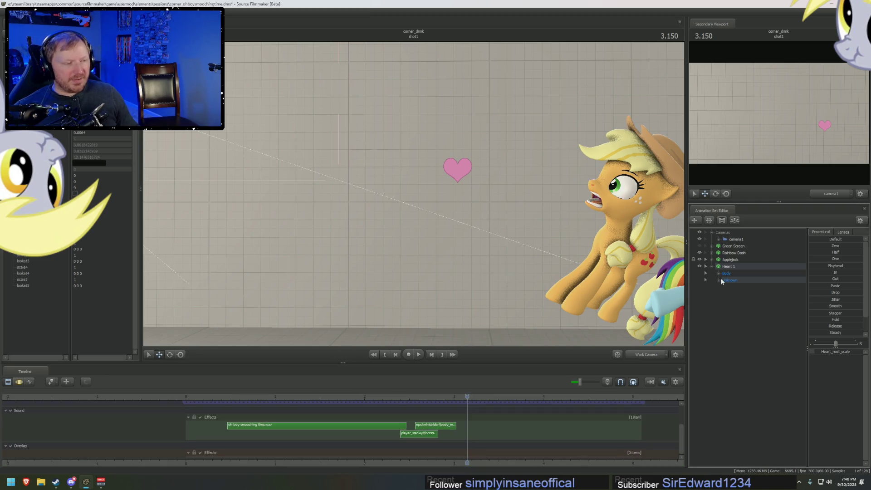
left_click(720, 280)
left_click(718, 273)
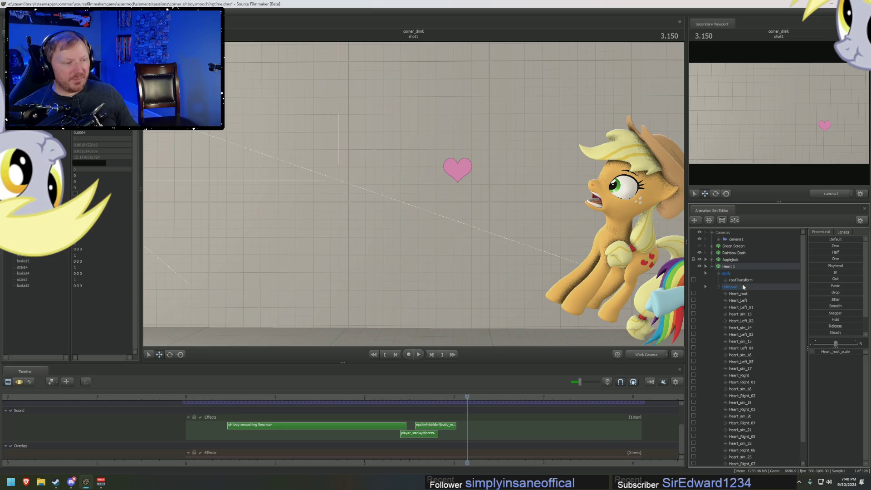
left_click(719, 287)
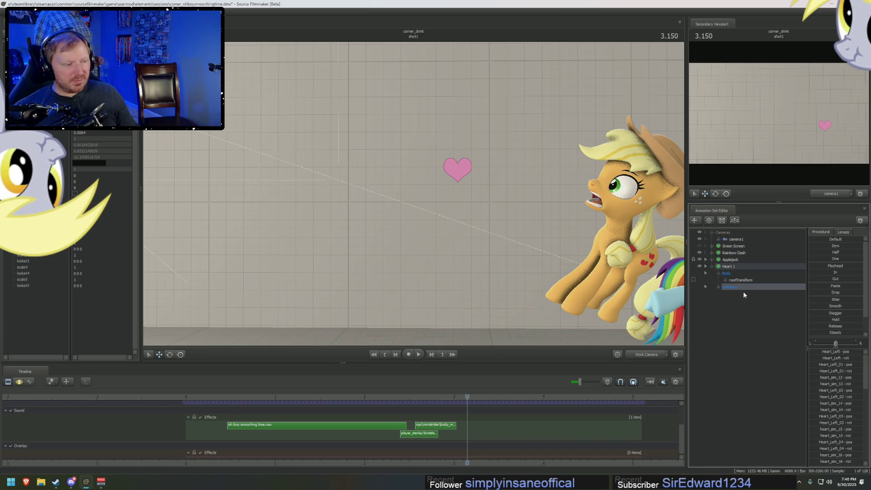
left_click(719, 286)
left_click(737, 293)
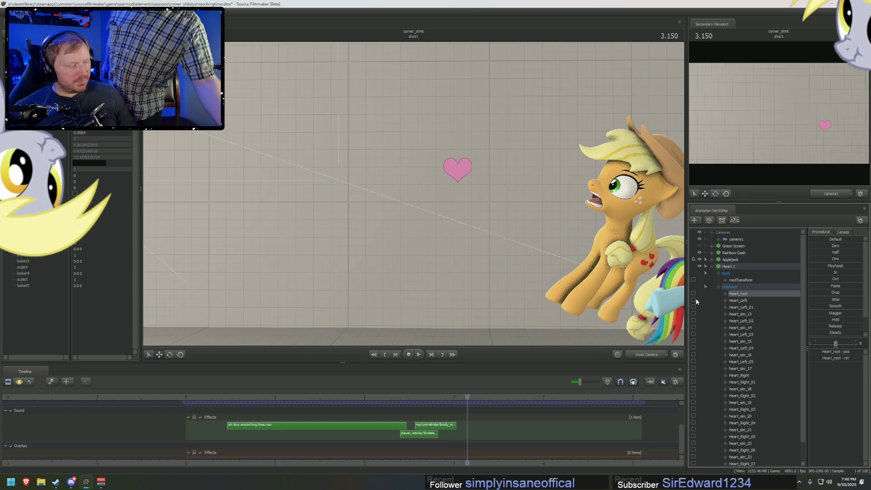
Tilt the heart and lower it beside Applejack's chest.
key("e")
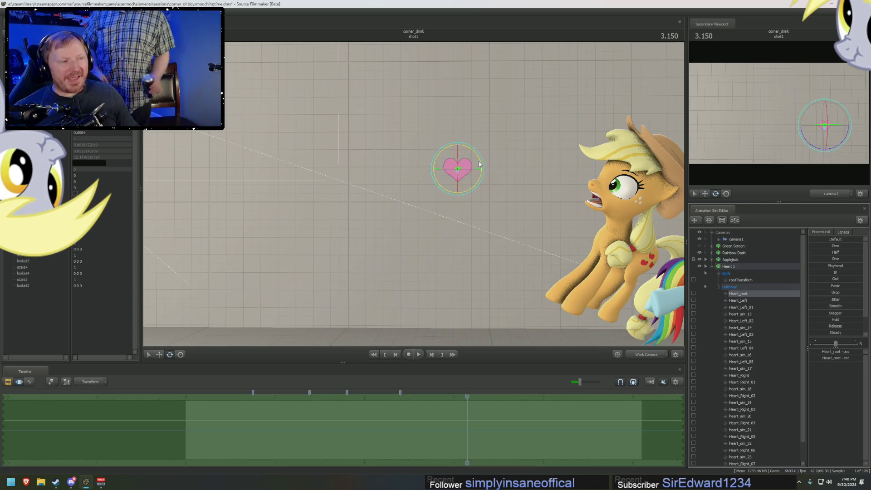
key("F3")
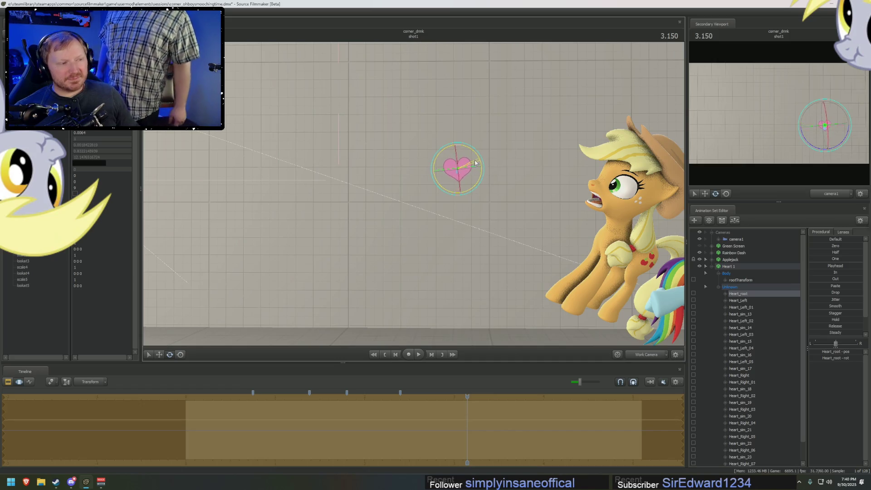
key("w")
left_click_drag(454, 173, 442, 273)
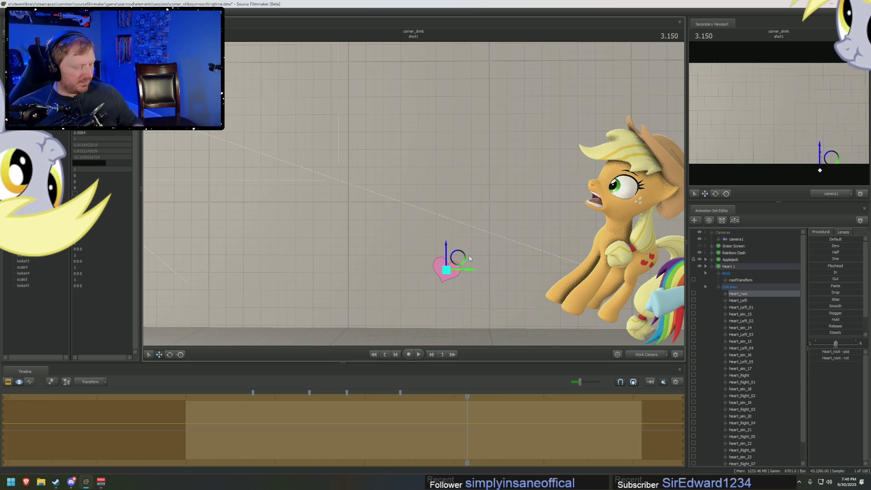
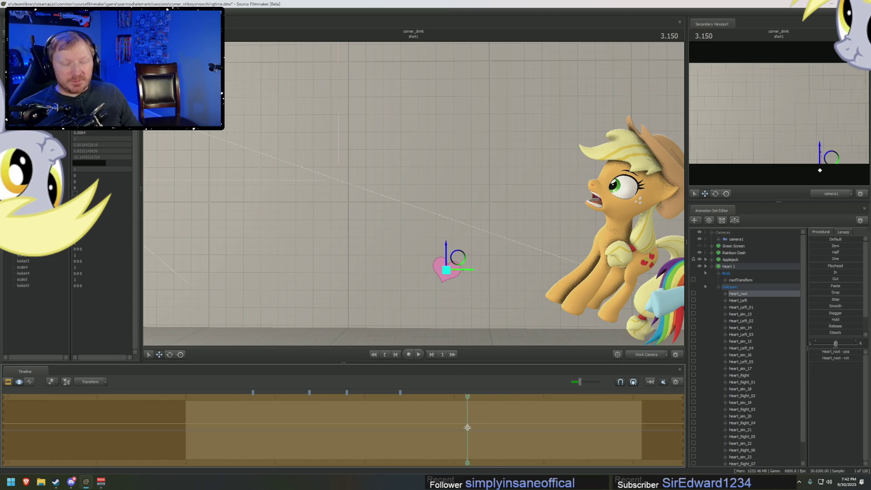
Scrub the timeline back to the 2.900 marker to check the poses.
mouse_move(474, 398)
left_mouse_down()
mouse_move(420, 405)
mouse_move(445, 404)
left_mouse_up()
scroll(451, 426, "up", 2)
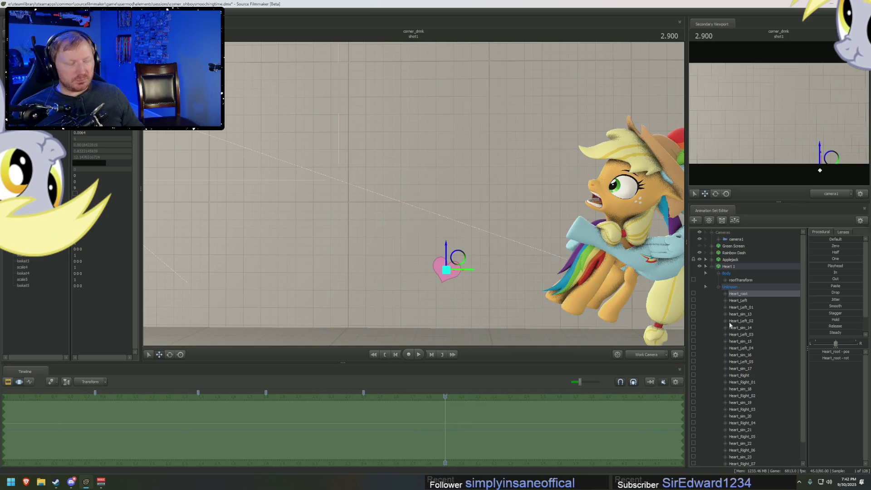
left_click_drag(415, 432, 467, 418)
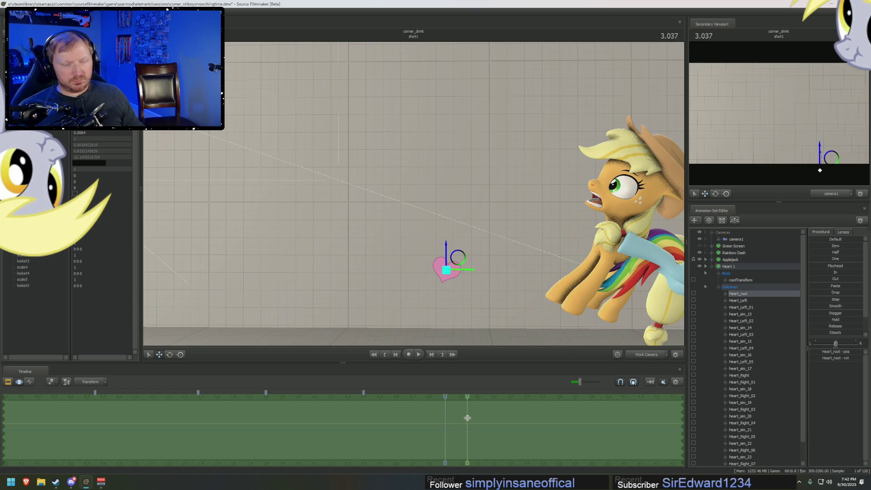
key("Down")
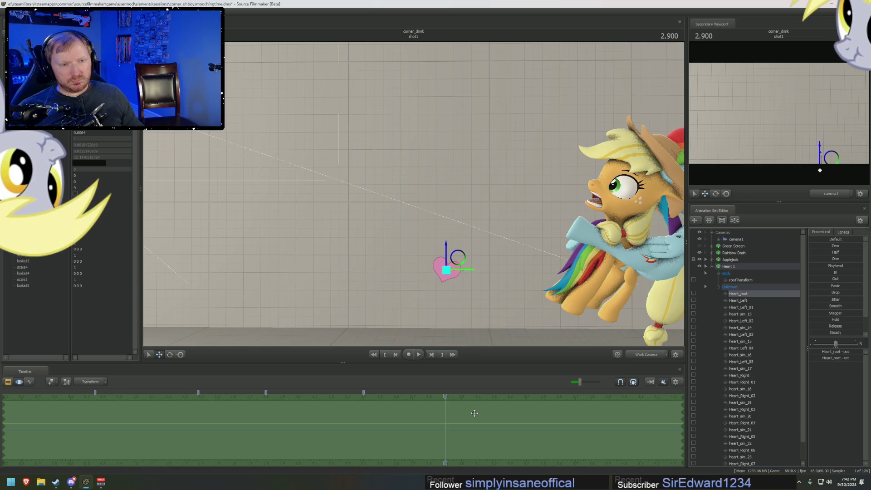
Tilt Heart_root slightly with the rotate tool at 2.900.
key("e")
left_click_drag(448, 254, 438, 265)
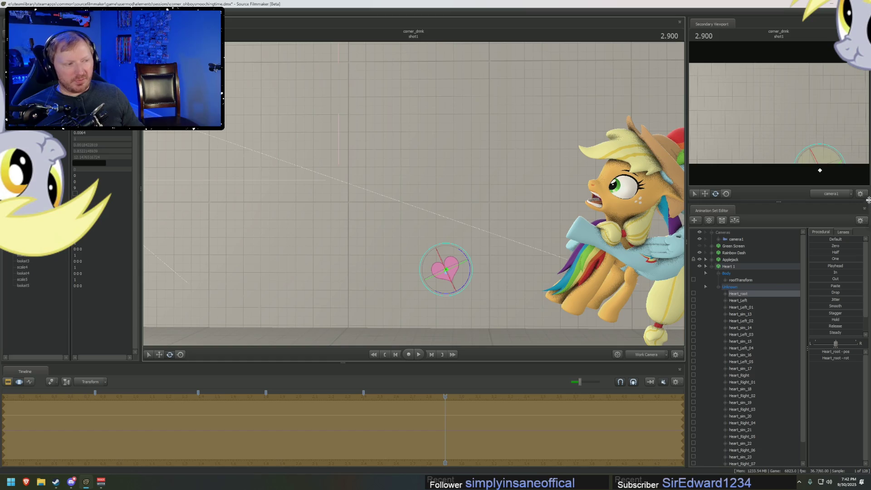
mouse_move(467, 262)
left_mouse_down()
mouse_move(454, 267)
mouse_move(508, 259)
mouse_move(569, 272)
left_mouse_up()
Return to the move tool, review the heart at 2.684, then set the time to 3.033.
key("w")
left_click(467, 435)
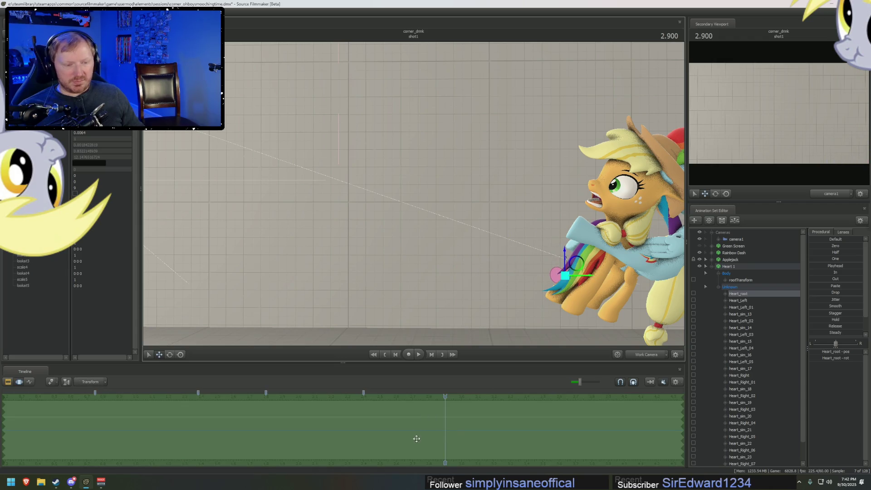
left_click(395, 432)
left_click_drag(396, 431, 475, 424)
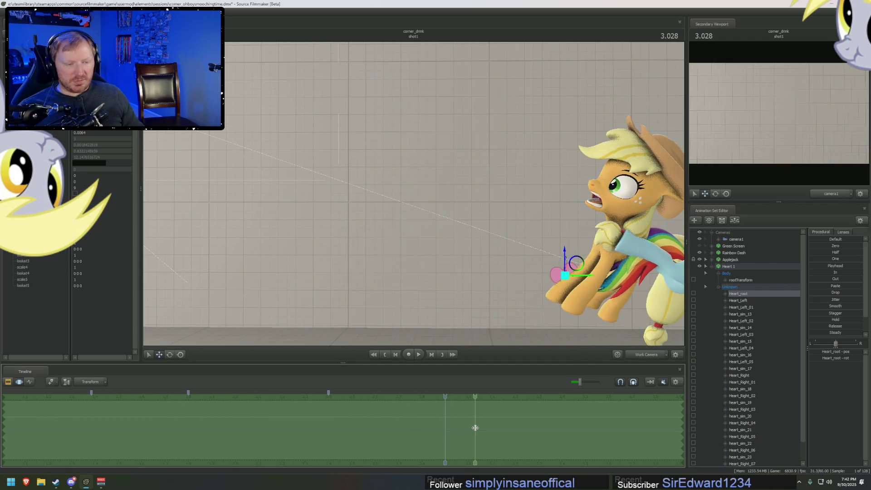
left_click(475, 424)
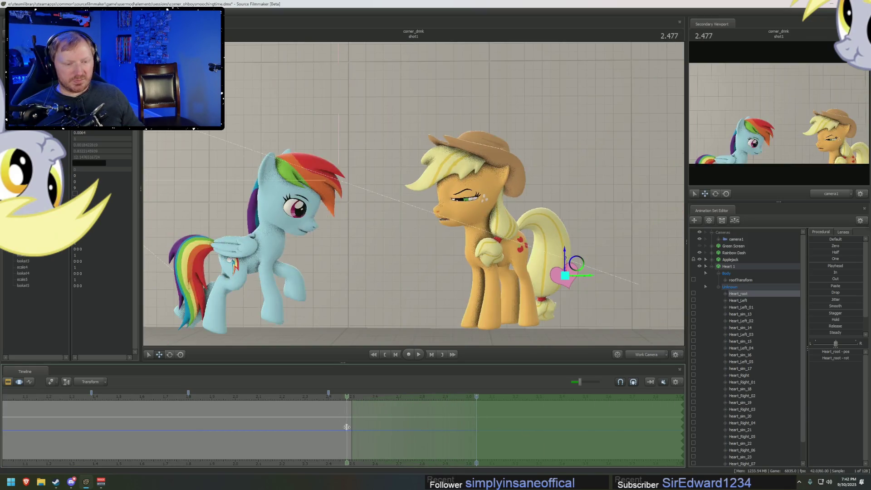
At 4.166 seconds, move the heart up and to the left.
middle_click_drag(435, 465, 321, 403)
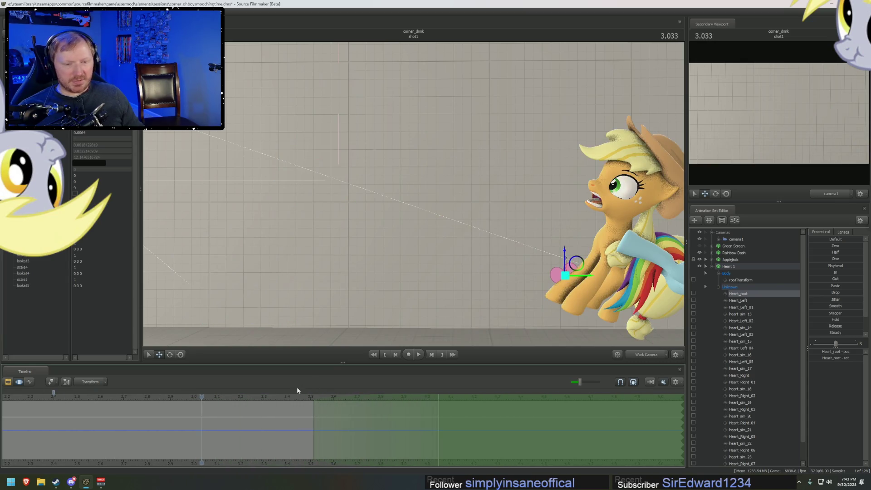
left_click(466, 397)
left_click_drag(573, 254, 493, 147)
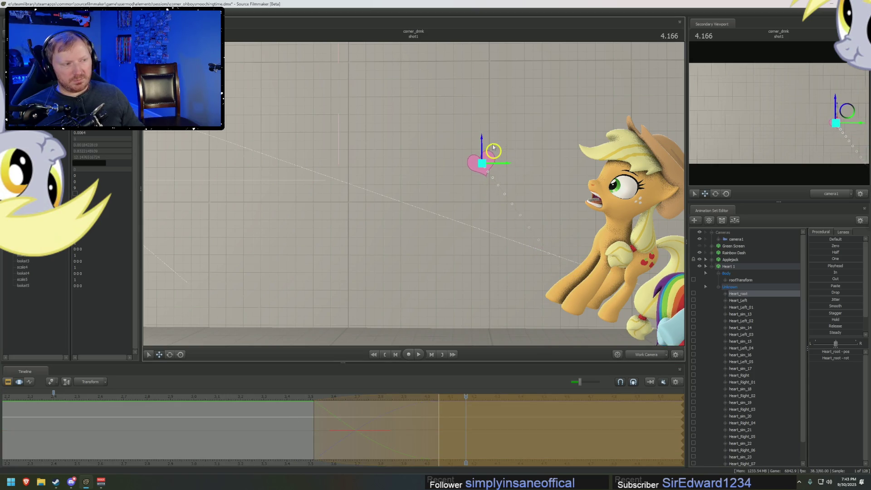
Play the heart's path, nudge it further up and left, and clear the time selection.
key("space")
key("space")
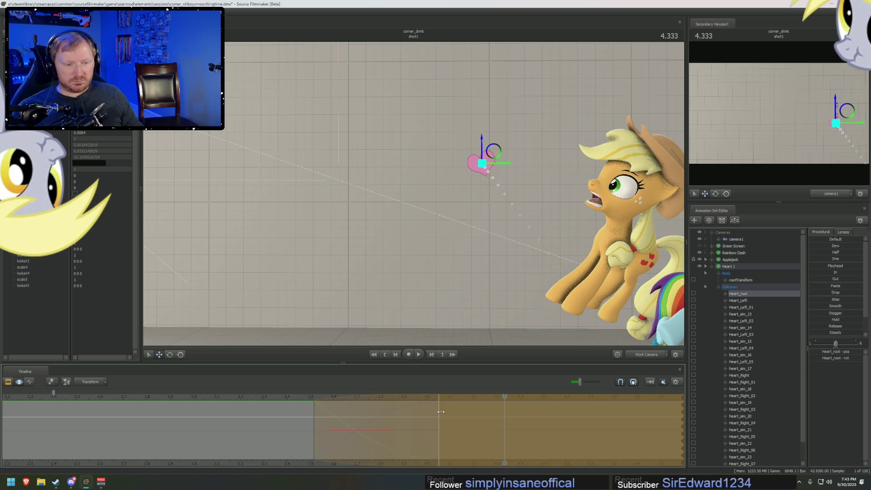
mouse_move(494, 151)
left_mouse_down()
mouse_move(468, 115)
mouse_move(505, 161)
left_mouse_up()
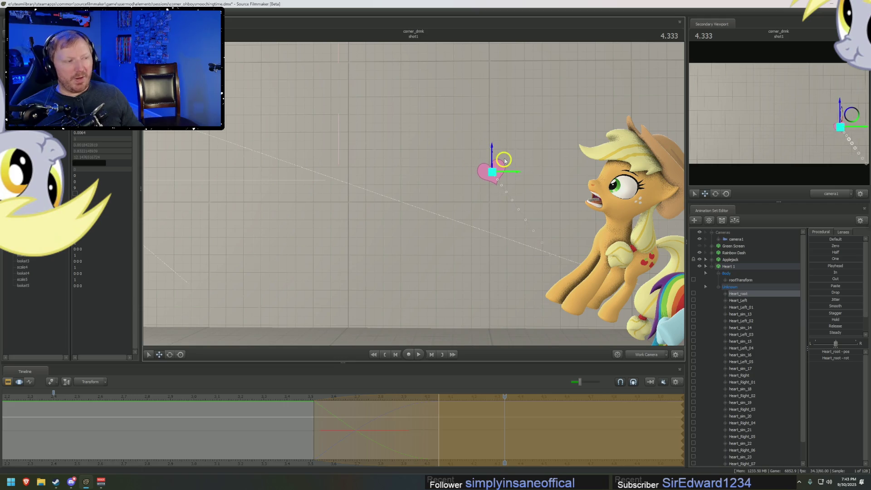
left_click(428, 443)
left_click(456, 405)
Switch the timeline to Offset mode and rotate the heart as an offset.
left_click(91, 382)
left_click(90, 396)
key("e")
mouse_move(496, 176)
left_mouse_down()
mouse_move(520, 175)
mouse_move(516, 183)
left_mouse_up()
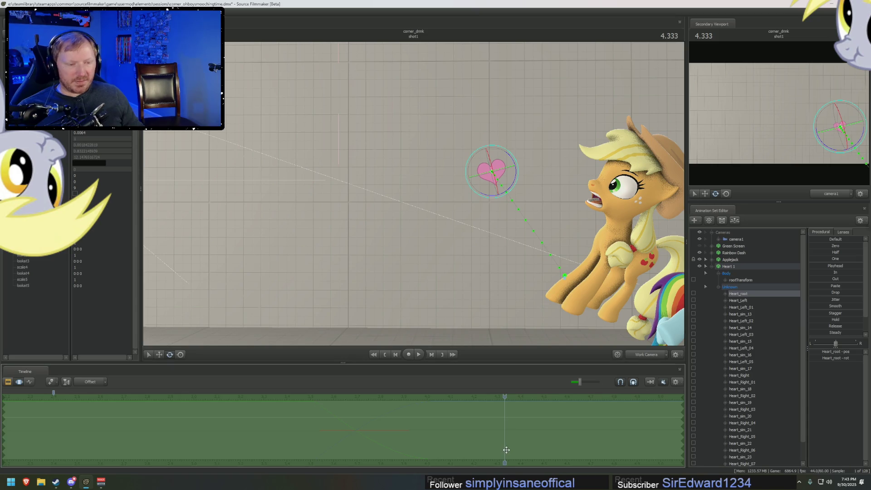
Apply the Round preset over a 4.0–4.37 second time selection and play it back.
mouse_move(414, 422)
left_mouse_down()
mouse_move(506, 420)
mouse_move(493, 424)
left_mouse_up()
scroll(814, 330, "down", 1)
left_click(816, 334)
key("space")
key("space")
left_click(734, 268)
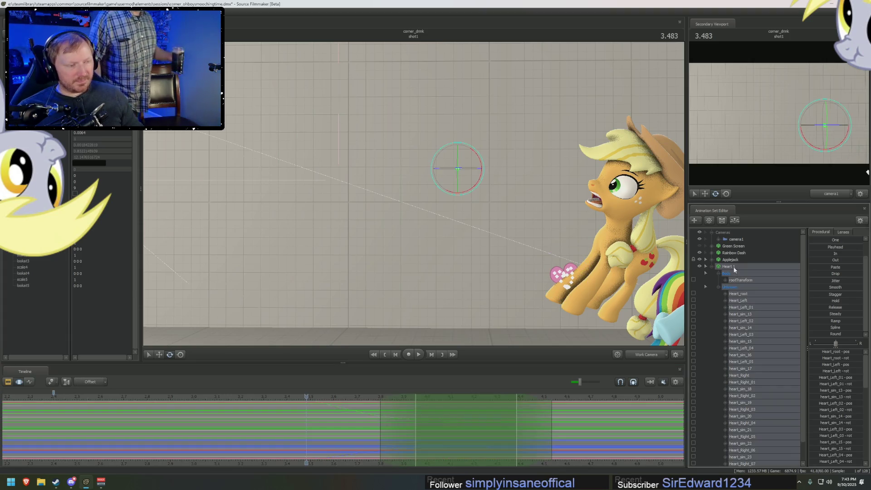
Rotate Heart_root at 3.516 seconds with the timeline set back to Transform.
left_click(311, 420)
left_click_drag(311, 421, 369, 435)
scroll(314, 422, "up", 2)
left_click(740, 294)
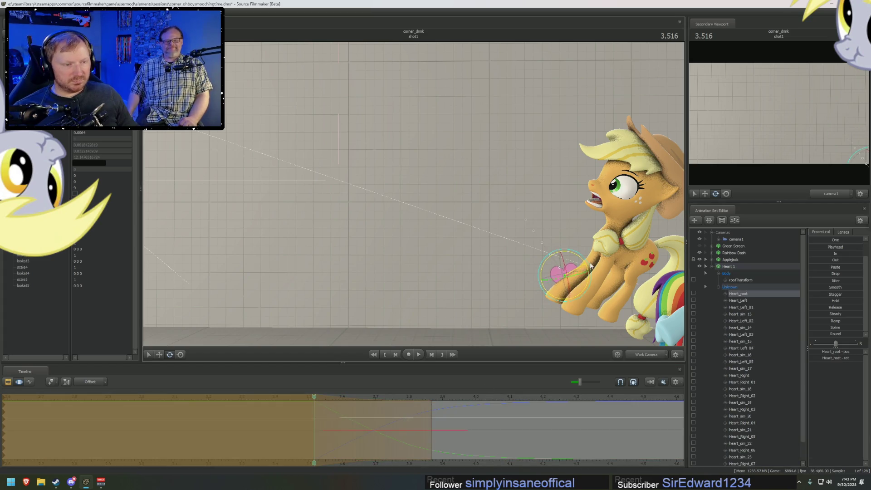
left_click(90, 382)
left_click(91, 390)
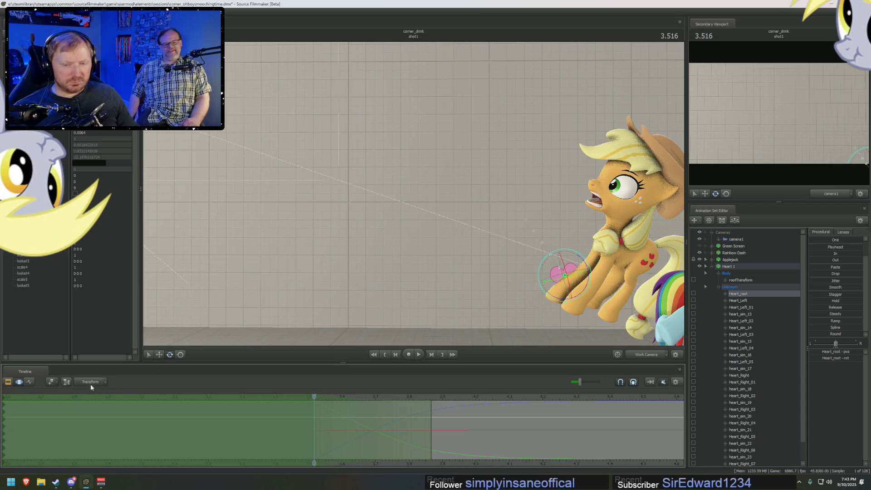
left_click_drag(591, 272, 594, 271)
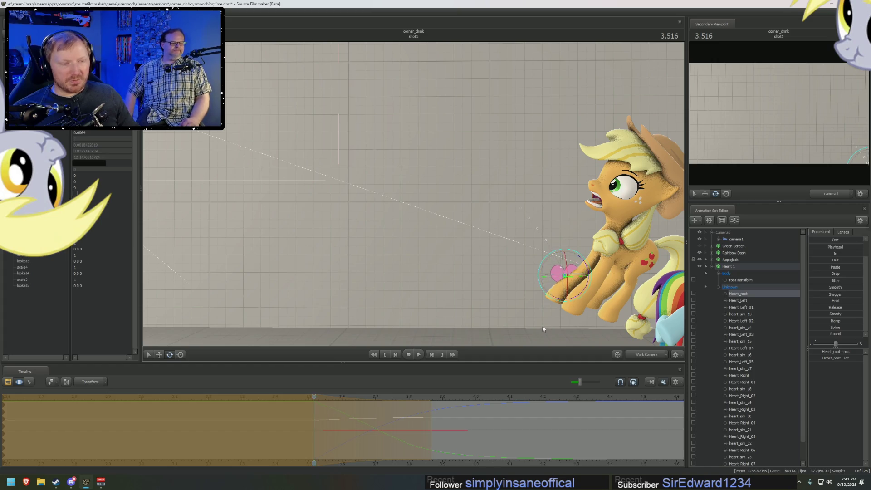
Play the animation, then show the sound clips in the Clip Editor at 3.483.
key("space")
key("space")
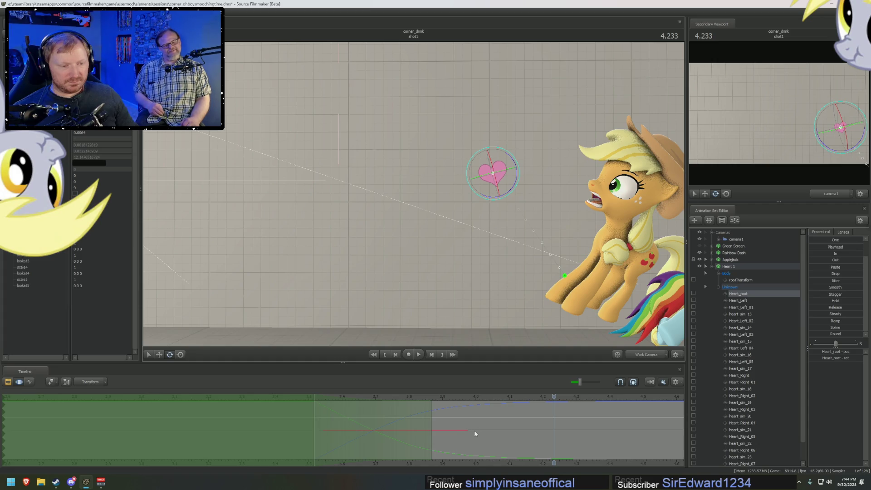
key("ctrl+1")
left_click(301, 399)
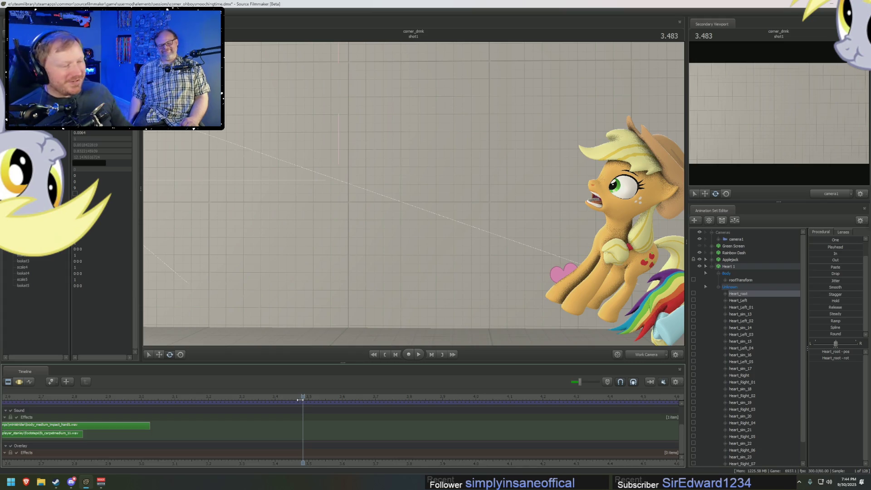
Play the shot from 3.333 to 4.466, then return to the Motion Editor with Heart_root selected.
left_click(253, 399)
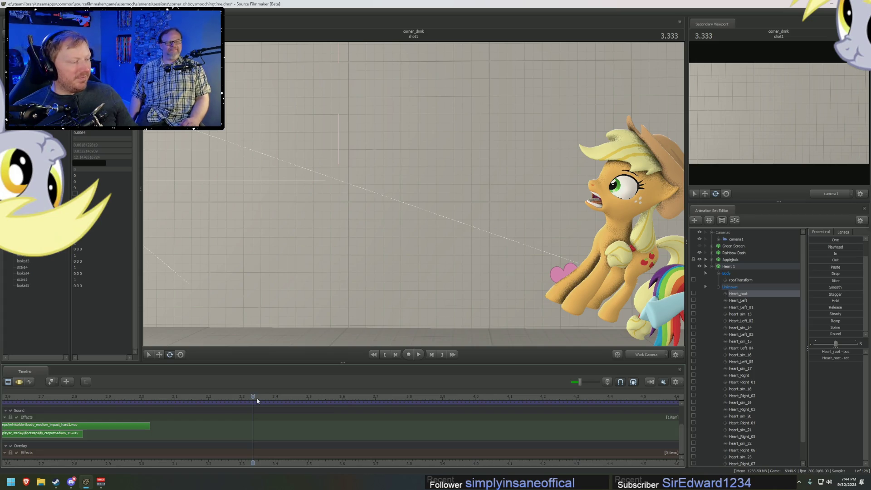
key("space")
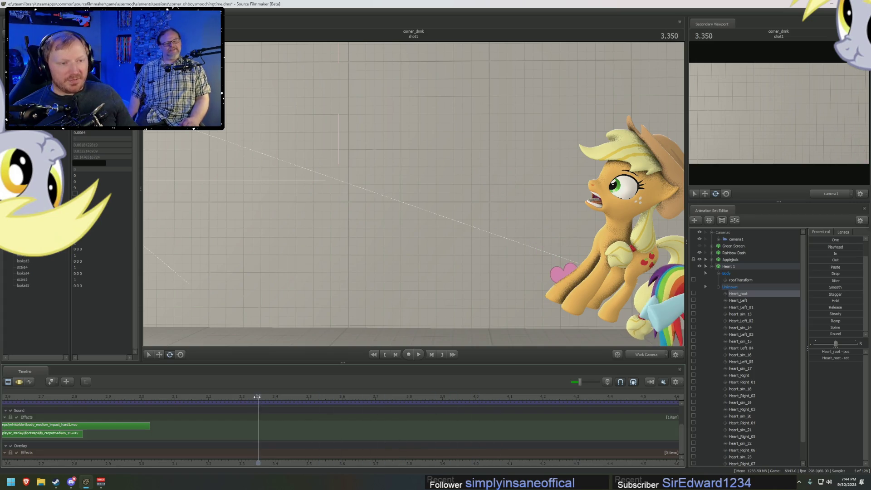
key("space")
key("F3")
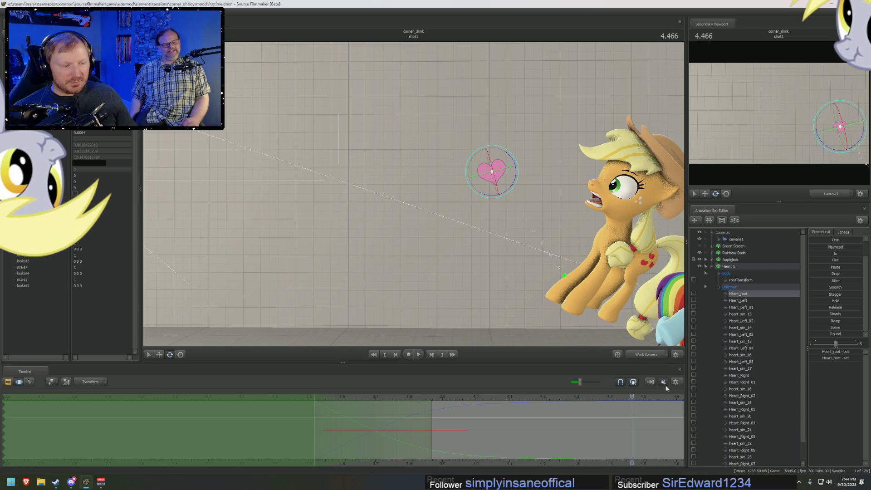
left_click(736, 266)
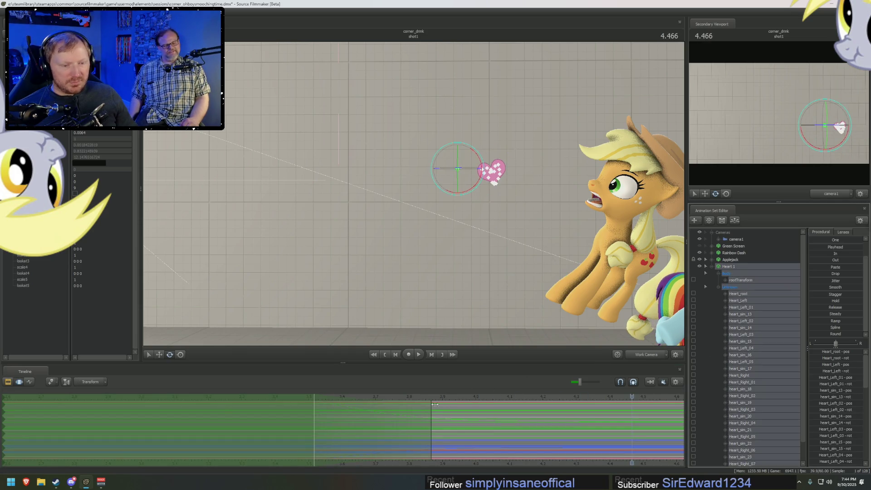
left_click(739, 294)
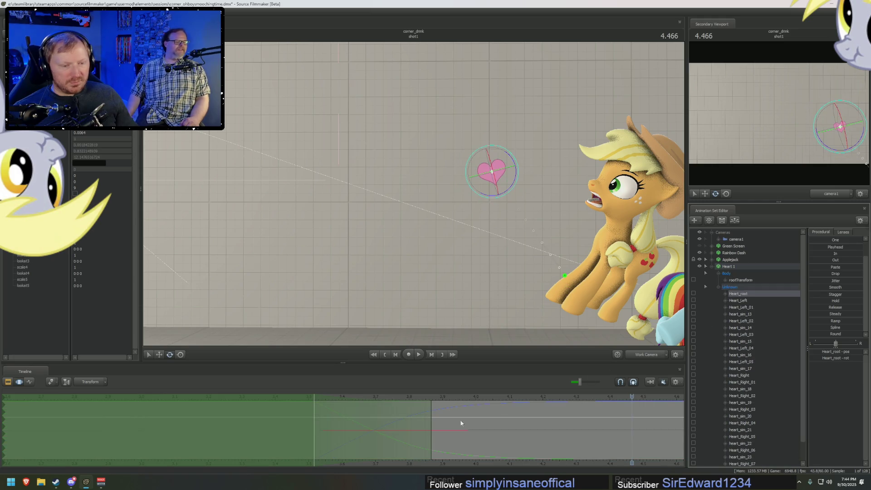
Blend the heart's pose across 3.85–4.45 seconds, pulling the right falloff earlier.
left_click_drag(432, 419, 624, 422)
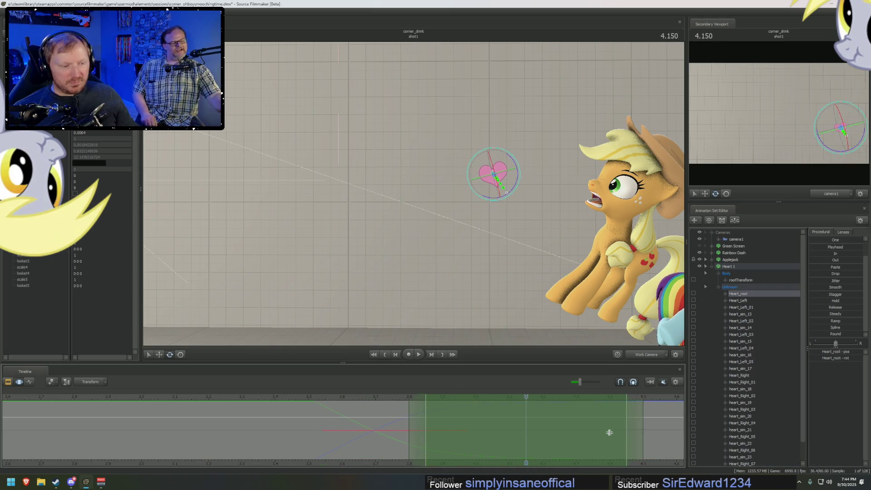
left_click(810, 334)
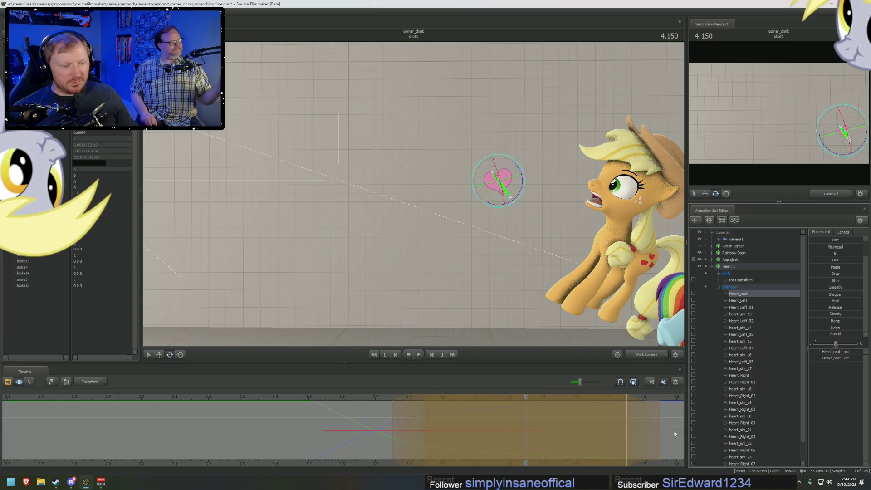
left_click_drag(628, 427, 566, 425)
key("space")
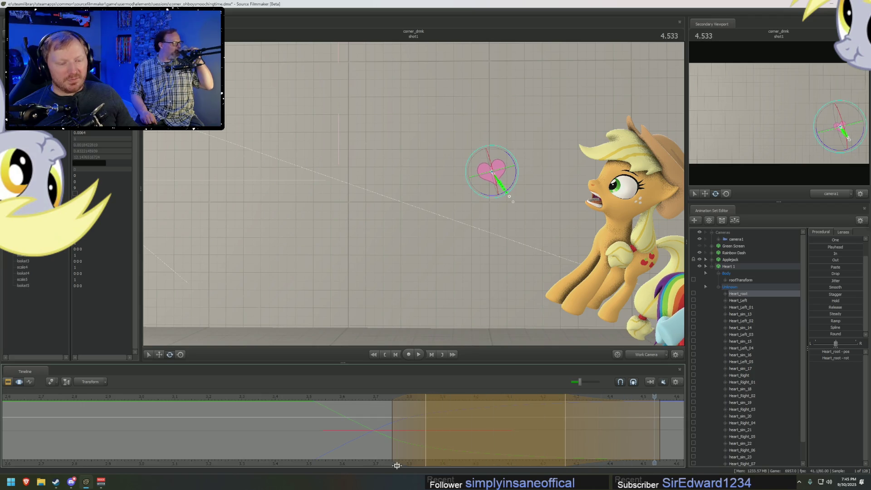
Review the heart's poses between 3.017 and 3.829, then select Heart_root_scale.
left_click(233, 427)
mouse_move(233, 426)
left_mouse_down()
mouse_move(241, 424)
mouse_move(140, 425)
mouse_move(333, 422)
mouse_move(322, 433)
mouse_move(275, 434)
left_mouse_up()
left_click(230, 426)
left_click(141, 424)
left_click(227, 424)
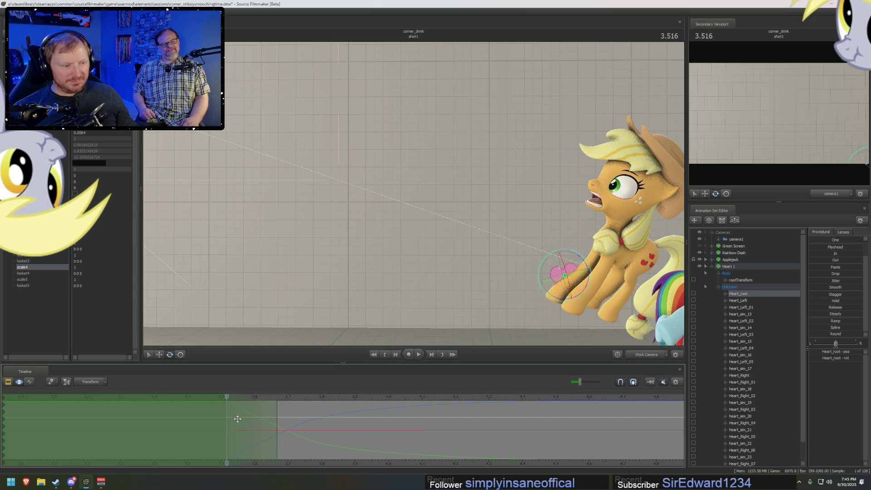
mouse_move(237, 419)
left_mouse_down()
mouse_move(11, 418)
mouse_move(95, 424)
mouse_move(18, 427)
mouse_move(81, 424)
mouse_move(60, 434)
mouse_move(2, 414)
left_mouse_up()
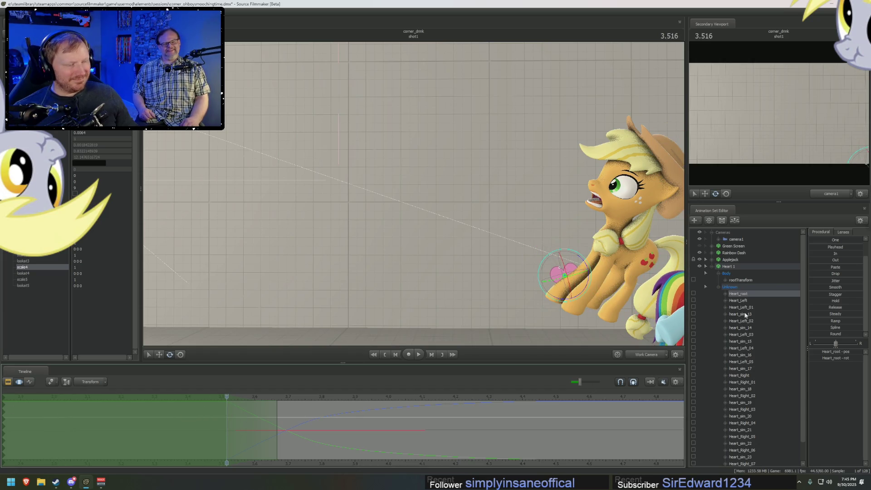
scroll(744, 311, "down", 1)
left_click(747, 458)
Play back the heart's scale animation from 3.316 and 3.516 with Heart_root and Heart_root_scale selected.
scroll(814, 249, "up", 1)
key("space")
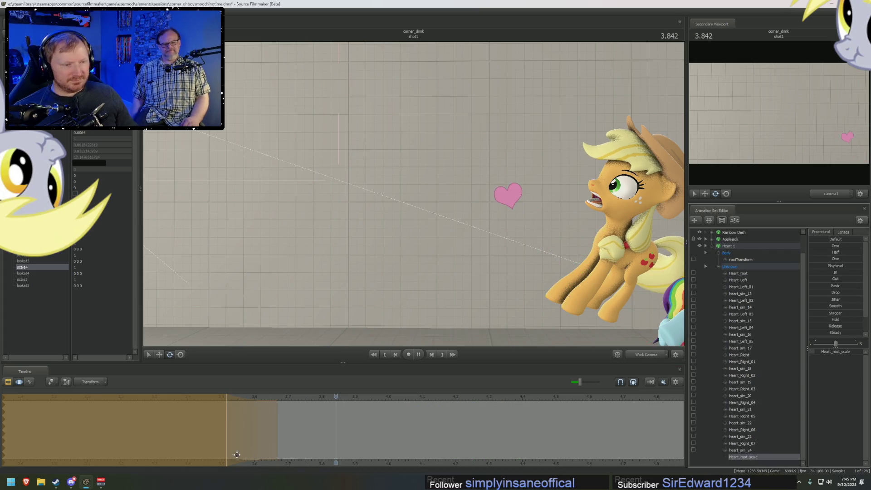
mouse_move(241, 438)
left_mouse_down()
mouse_move(347, 439)
mouse_move(291, 433)
mouse_move(225, 403)
mouse_move(260, 413)
mouse_move(221, 415)
mouse_move(255, 421)
mouse_move(228, 419)
mouse_move(279, 419)
mouse_move(217, 416)
mouse_move(383, 427)
mouse_move(517, 411)
mouse_move(486, 432)
mouse_move(443, 425)
mouse_move(379, 432)
left_mouse_up()
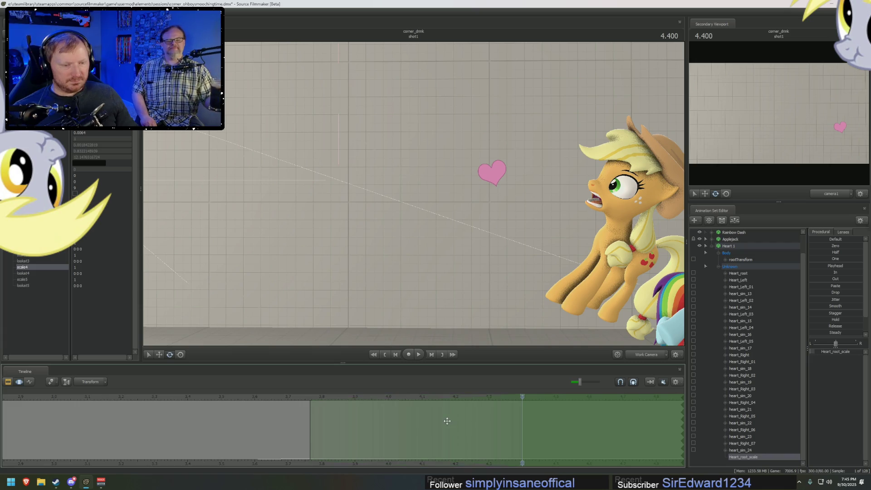
left_click(744, 274)
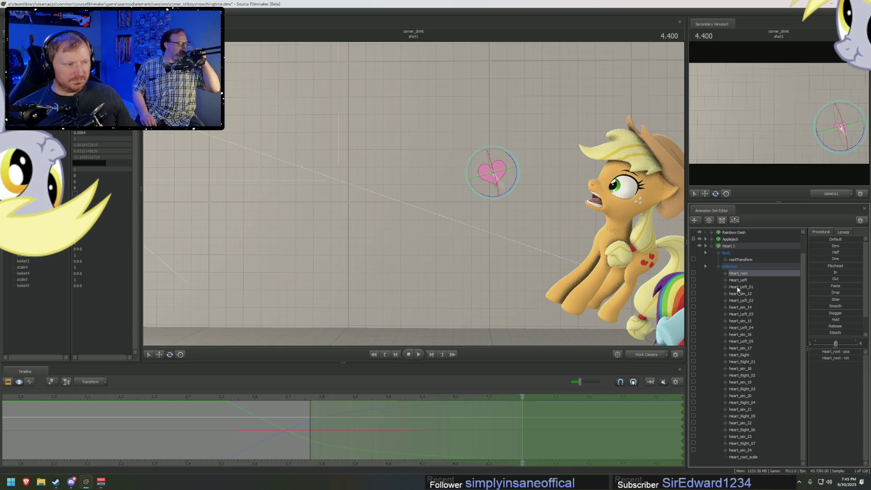
left_click(743, 457)
key("space")
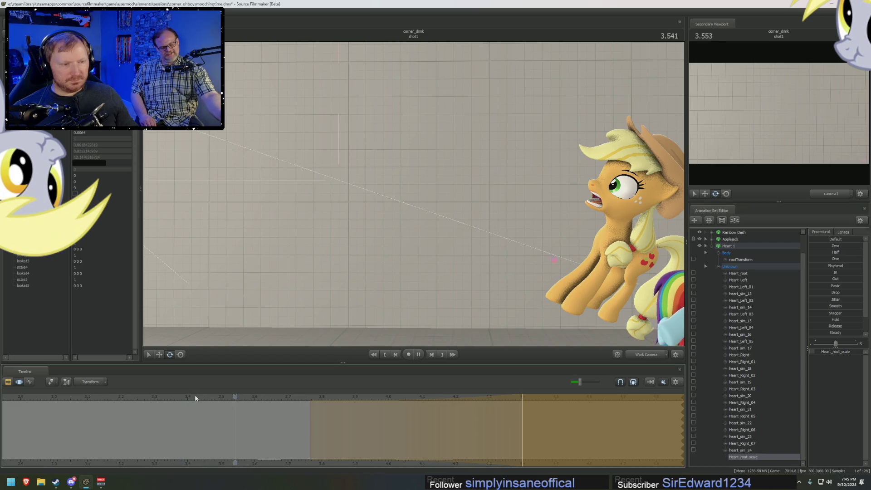
left_click(161, 396)
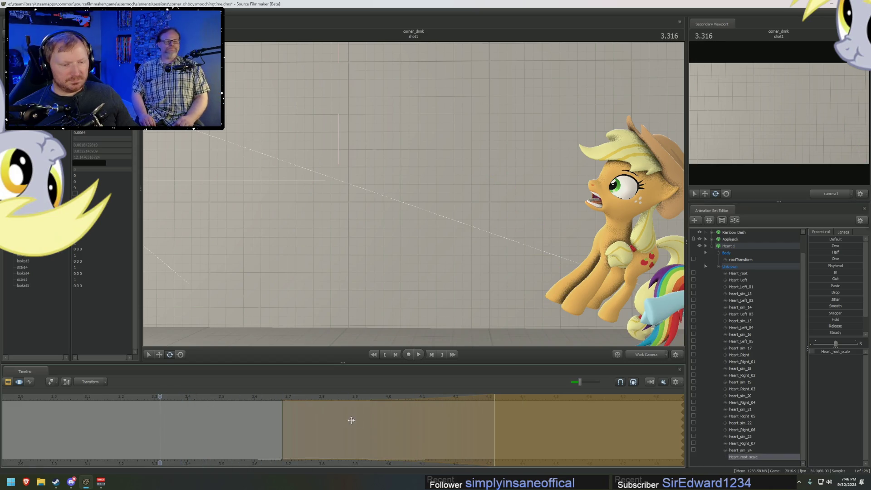
key("space")
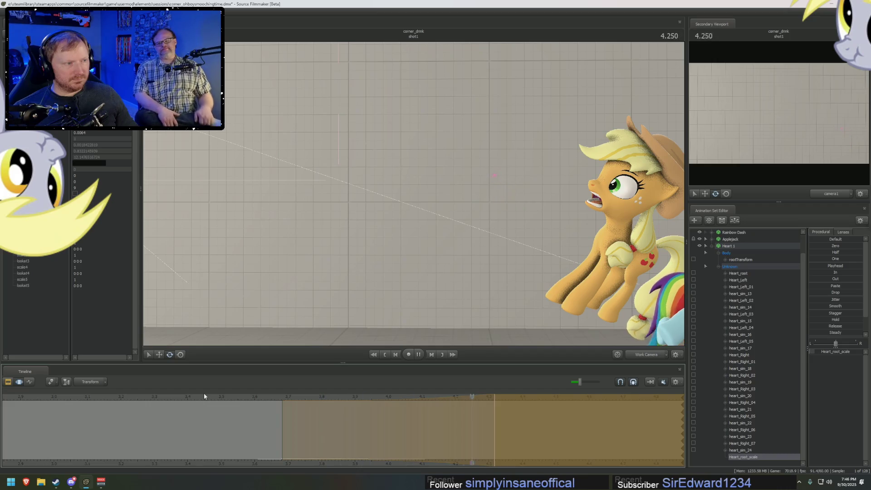
key("space")
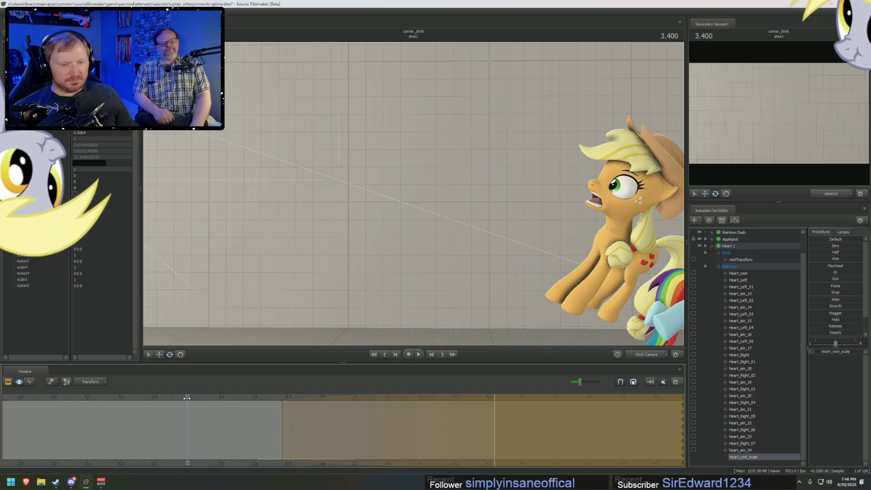
left_click(272, 398)
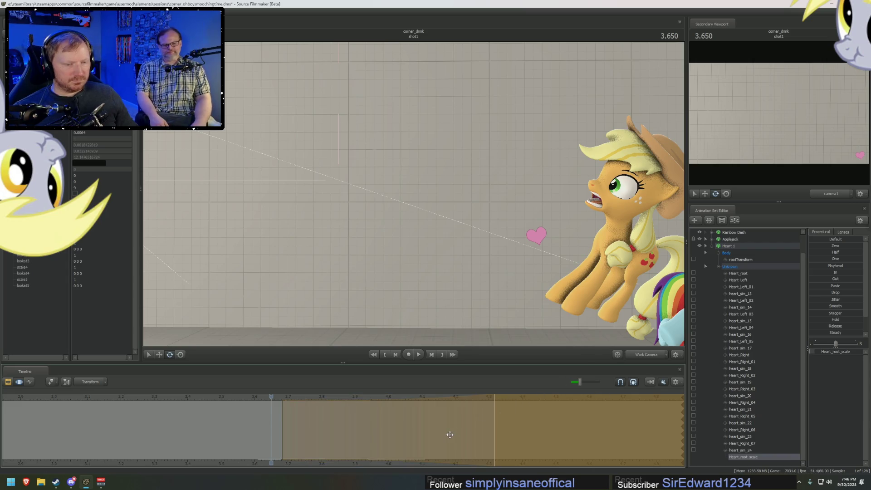
Move the time selection's edge earlier on Heart_root_scale and preview the motion.
left_click(739, 274)
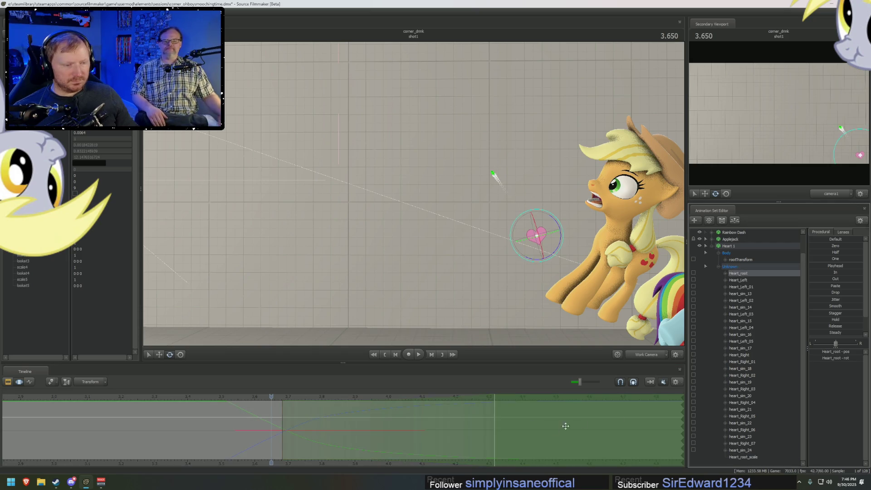
left_click(749, 458)
scroll(395, 460, "down", 3)
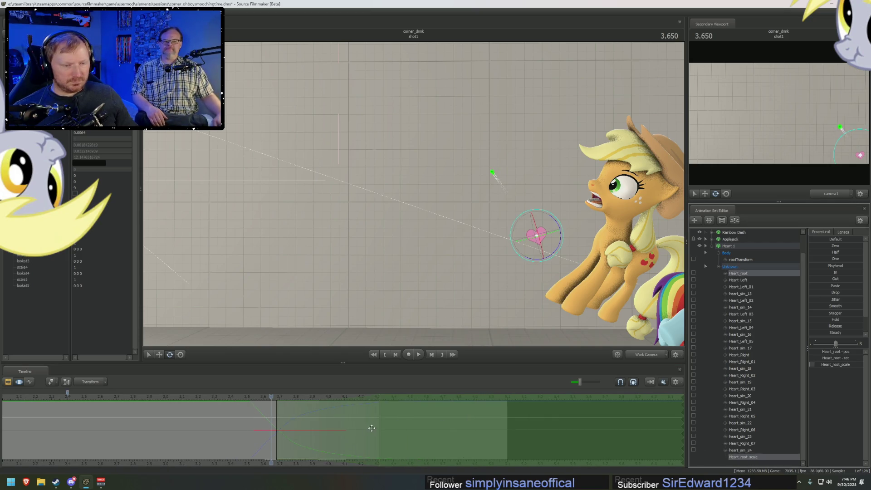
key("space")
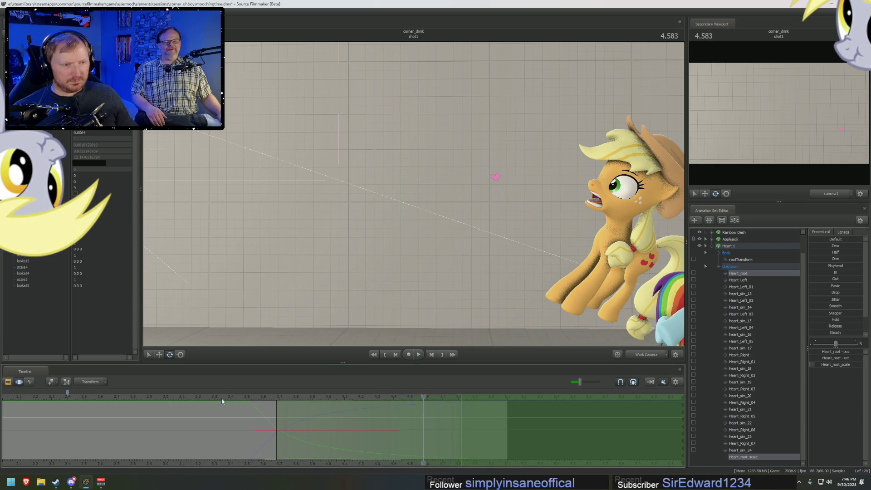
key("space")
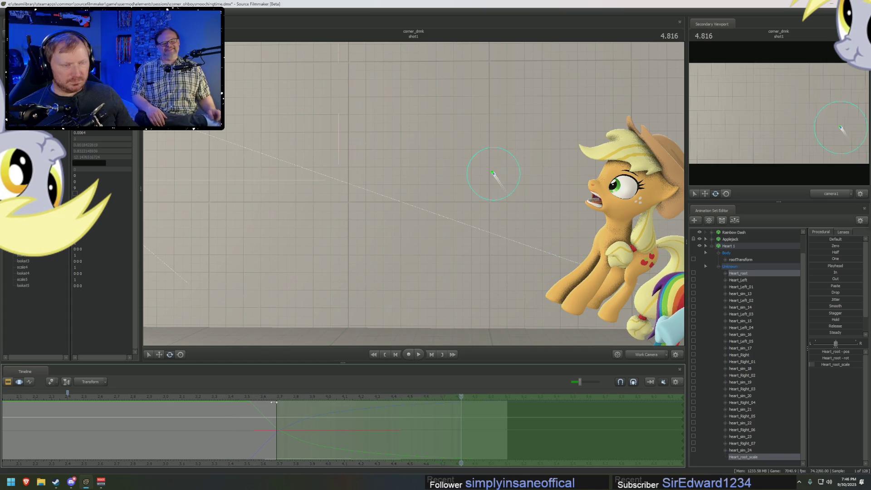
key("F2")
key("F4")
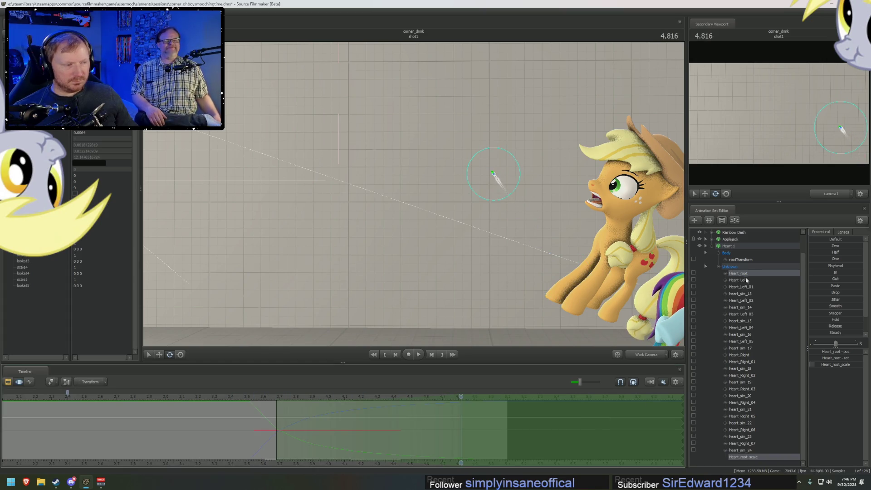
left_click(747, 275)
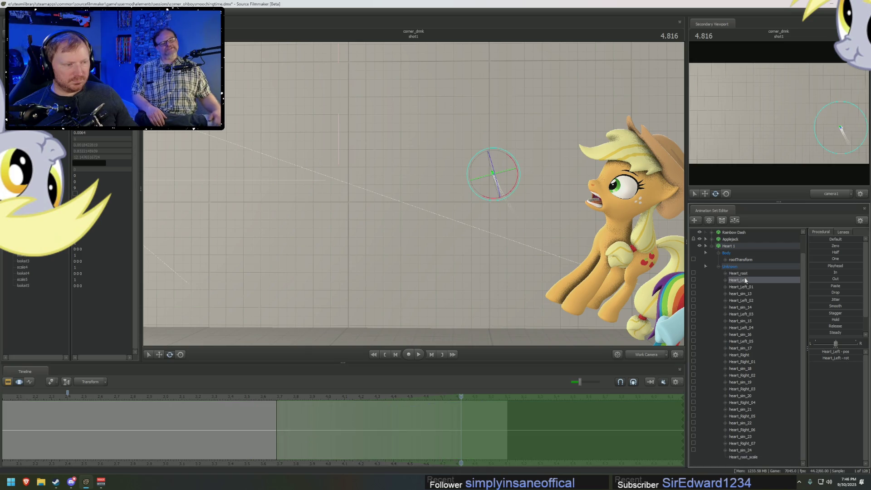
left_click(747, 457)
left_click_drag(461, 433, 408, 436)
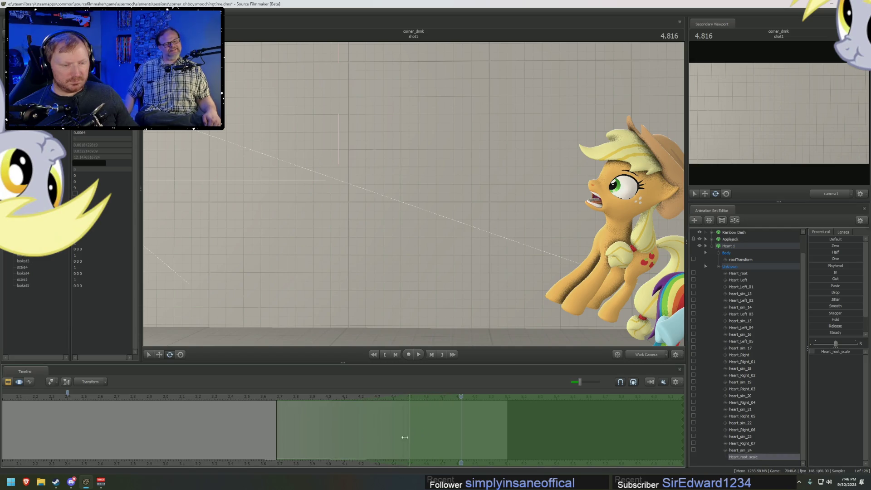
key("space")
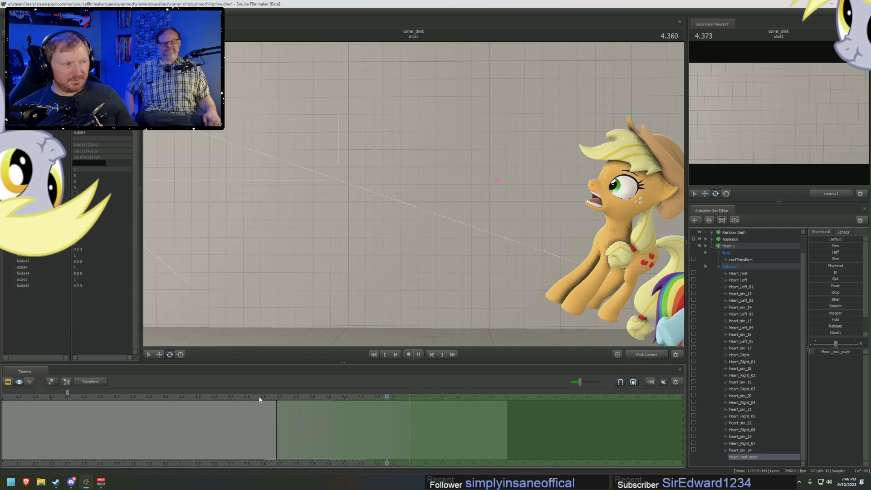
Show the camera1 view with a larger viewport above the timeline, and select the whole Heart 1 prop.
key("F3")
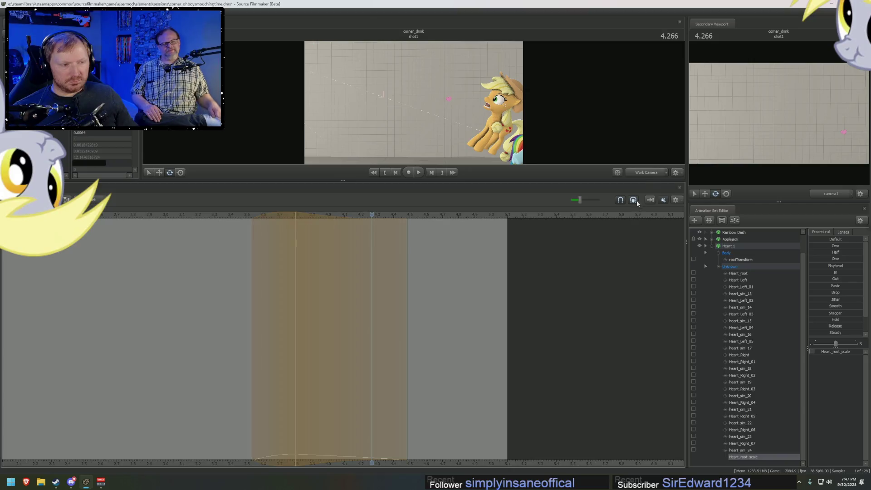
key("F2")
key("F3")
left_click_drag(257, 183, 224, 398)
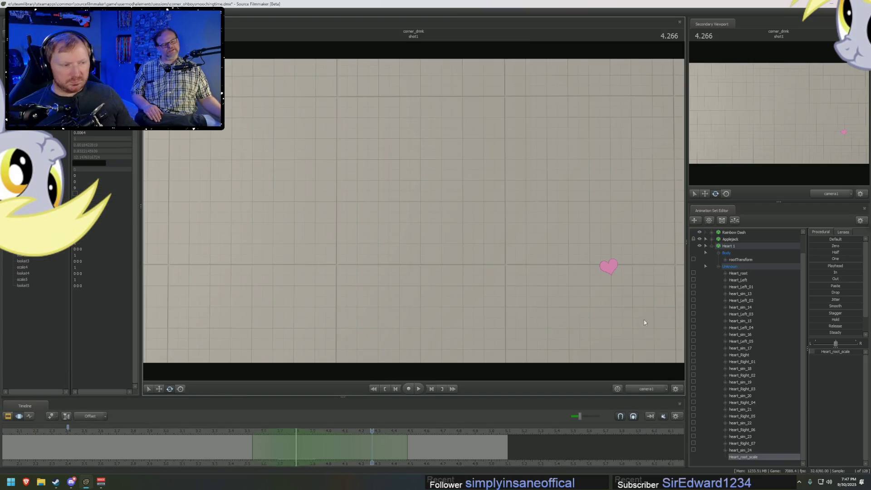
left_click(712, 245)
left_click(729, 266)
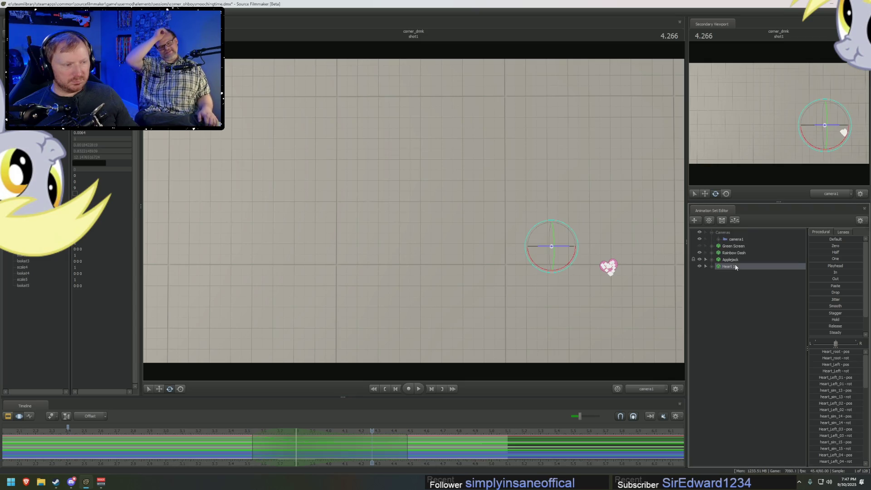
Duplicate Heart 1 into Heart 2, then move and rotate it into place beside Heart 1.
right_click(724, 294)
left_click(755, 331)
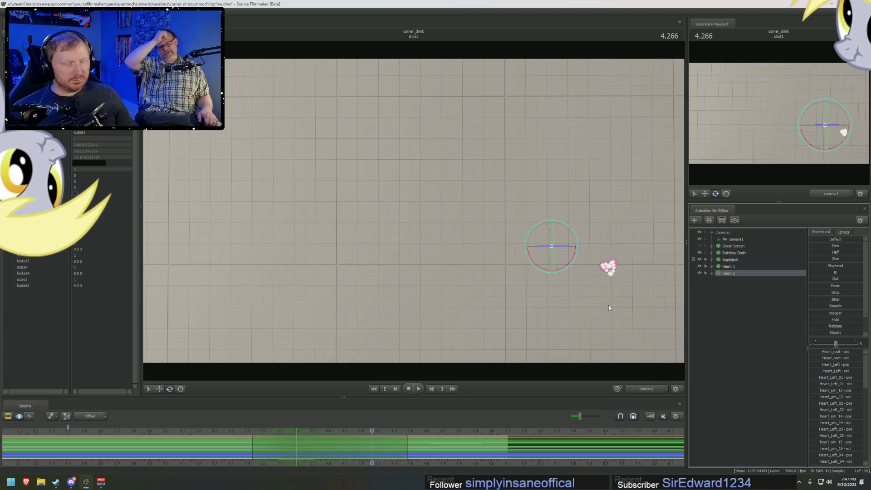
key("w")
mouse_move(552, 246)
left_mouse_down()
mouse_move(534, 271)
mouse_move(558, 255)
left_mouse_up()
key("e")
key("ctrl+z")
left_click(93, 416)
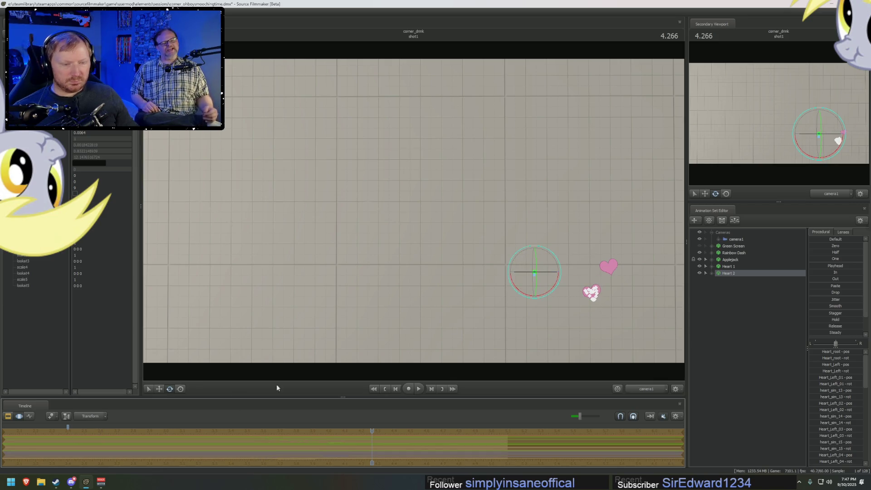
right_click(535, 254)
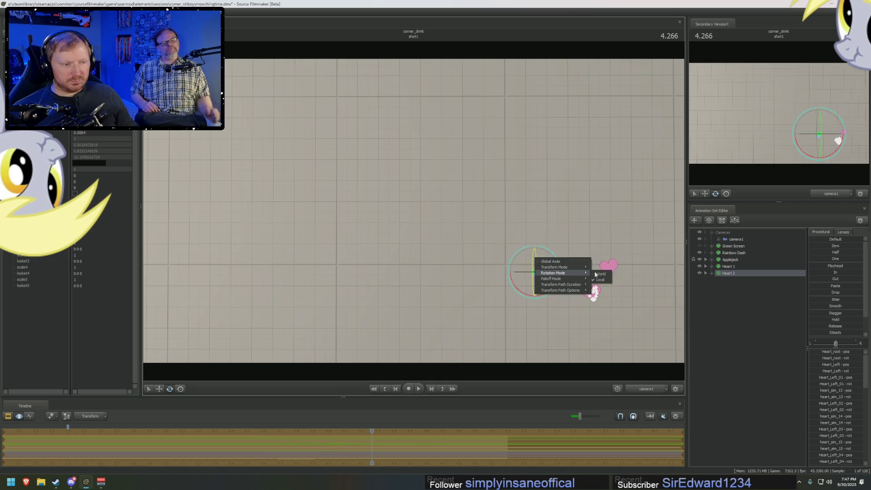
left_click(604, 278)
mouse_move(559, 263)
left_mouse_down()
mouse_move(514, 268)
mouse_move(538, 271)
left_mouse_up()
key("w")
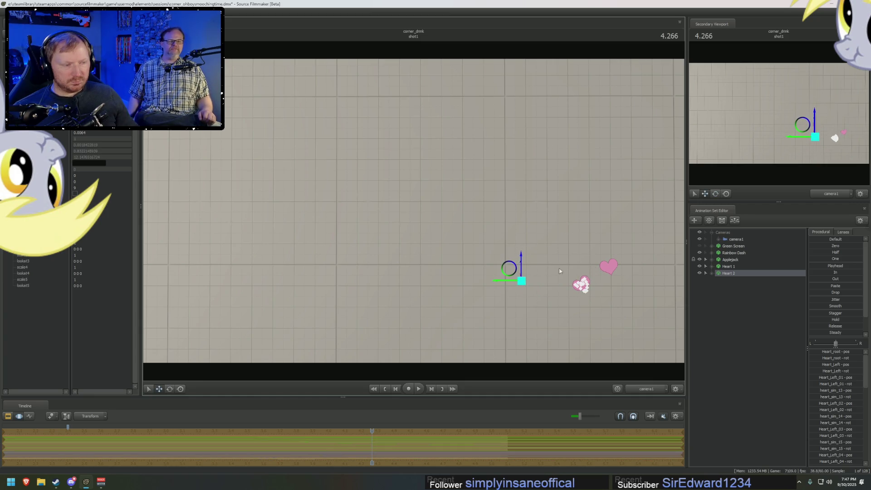
Copy Hearts 1–2, paste them as Heart 3 and Heart 4, and move them right.
left_click(733, 266, "ctrl")
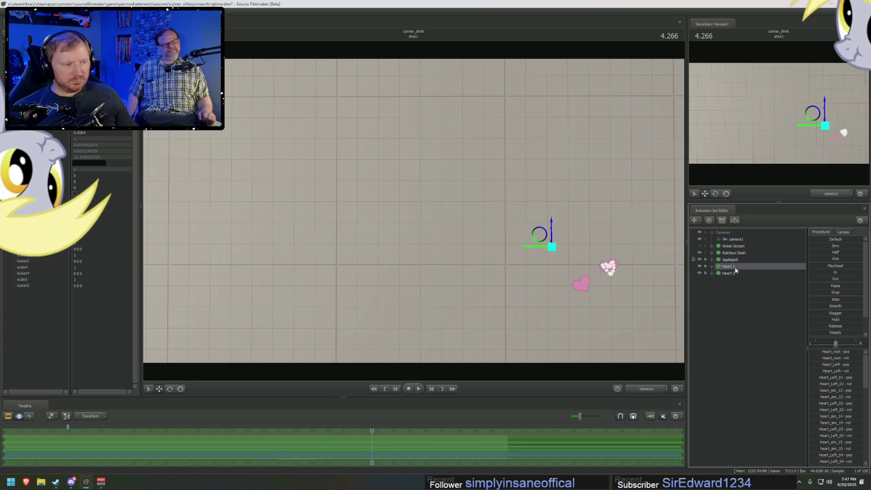
right_click(737, 273)
left_click(747, 282)
right_click(737, 283)
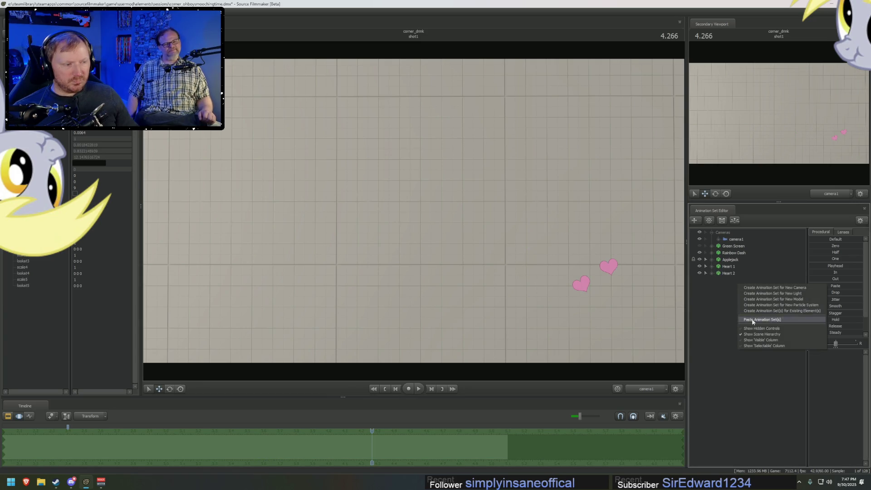
left_click(749, 317)
key("e")
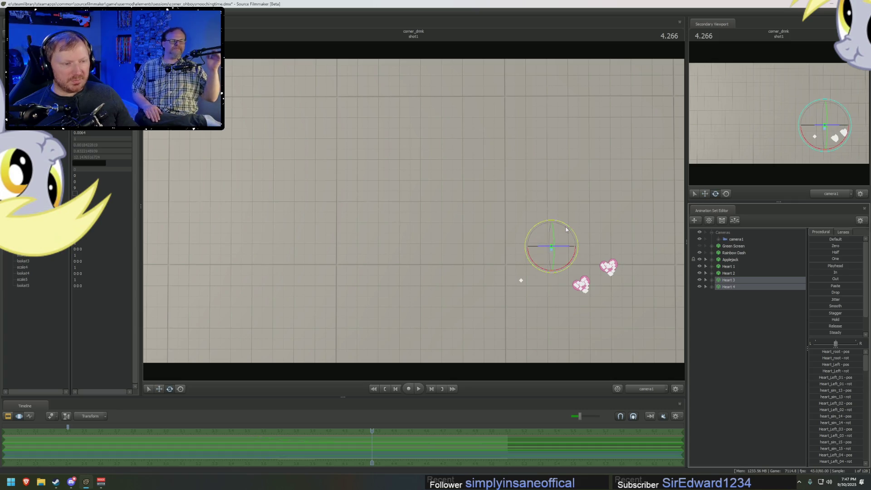
key("w")
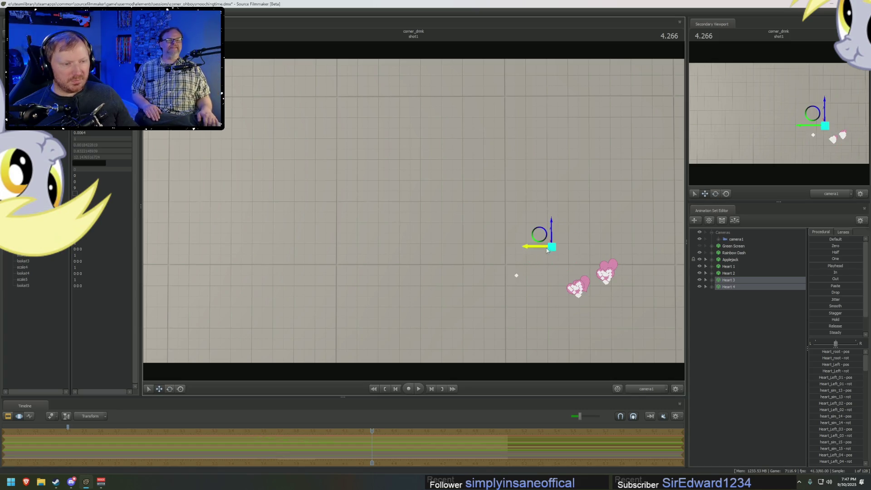
mouse_move(542, 235)
left_mouse_down()
mouse_move(588, 234)
mouse_move(579, 237)
left_mouse_up()
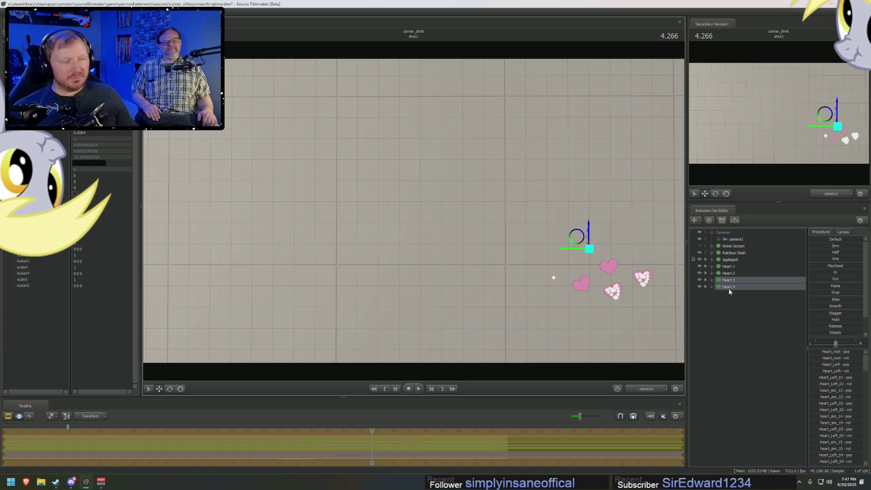
Paste copied hearts as Heart 5 through Heart 8, then rotate and move them down-left.
left_click(735, 322)
right_click(729, 314)
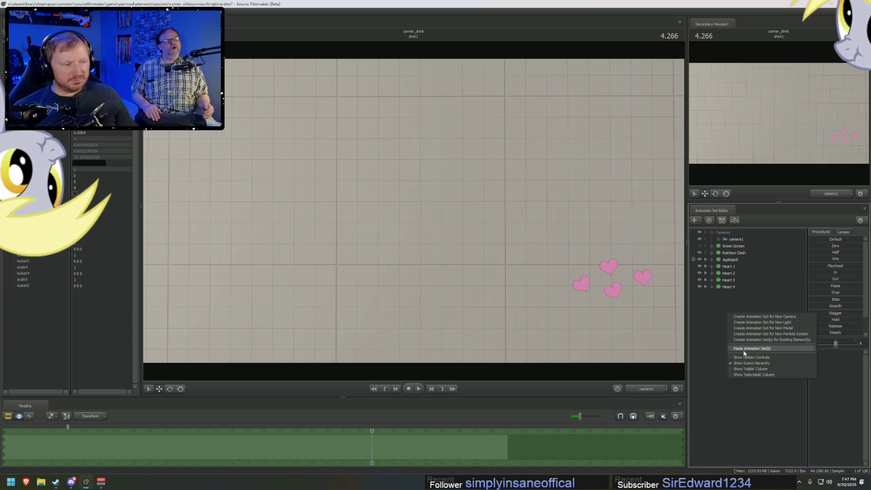
left_click(731, 267)
right_click(730, 285)
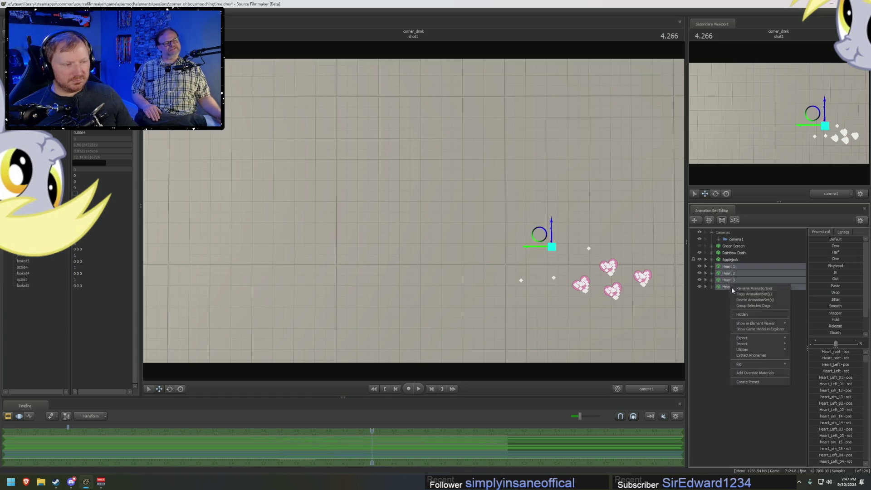
left_click(728, 313)
right_click(728, 312)
left_click(762, 356)
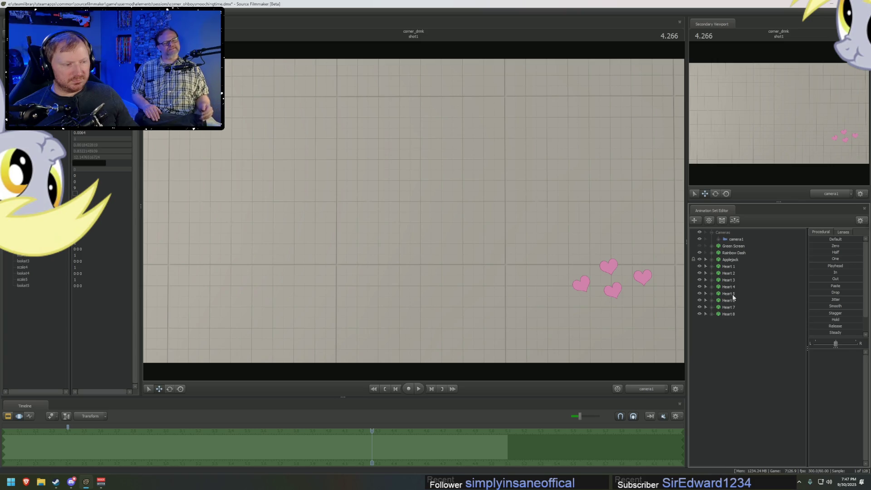
left_click_drag(734, 294, 730, 315)
key("e")
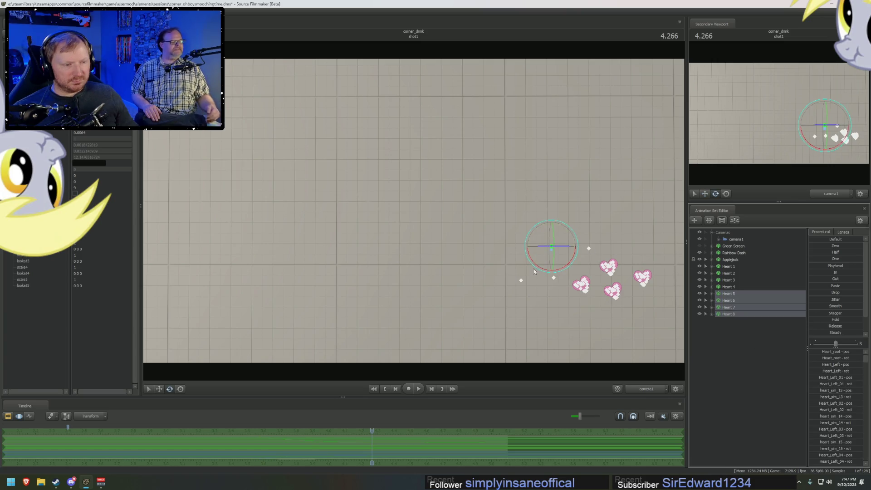
left_click_drag(537, 265, 545, 270)
key("w")
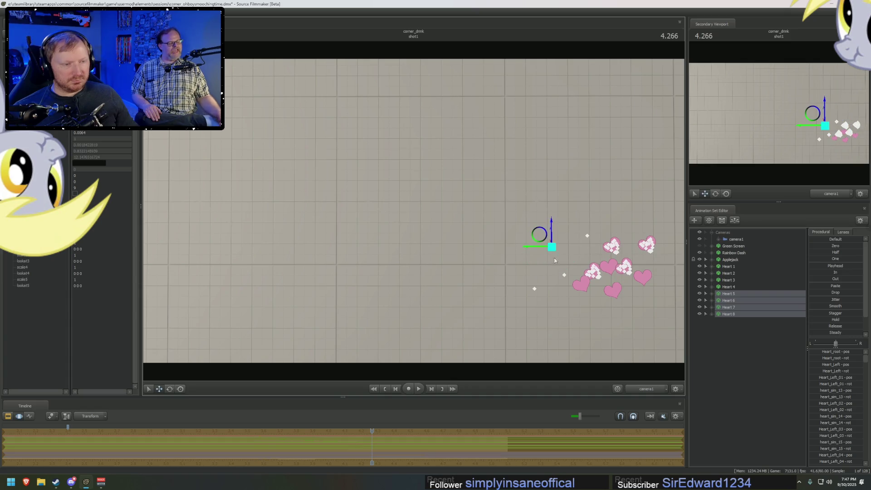
mouse_move(537, 236)
left_mouse_down()
mouse_move(537, 287)
mouse_move(525, 293)
mouse_move(550, 294)
mouse_move(527, 299)
left_mouse_up()
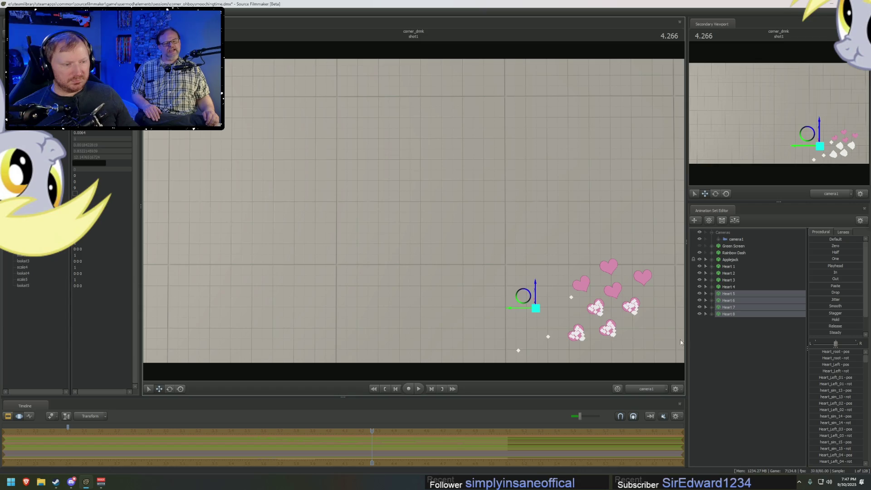
Copy Hearts 1–2, paste them as Heart 9 and Heart 10, and move them down-right.
left_click(729, 266)
left_click(725, 274, "ctrl")
right_click(725, 274)
left_click(745, 282)
right_click(733, 340)
left_click(758, 374)
left_click(732, 320)
left_click(729, 328, "ctrl")
left_click_drag(510, 268, 562, 315)
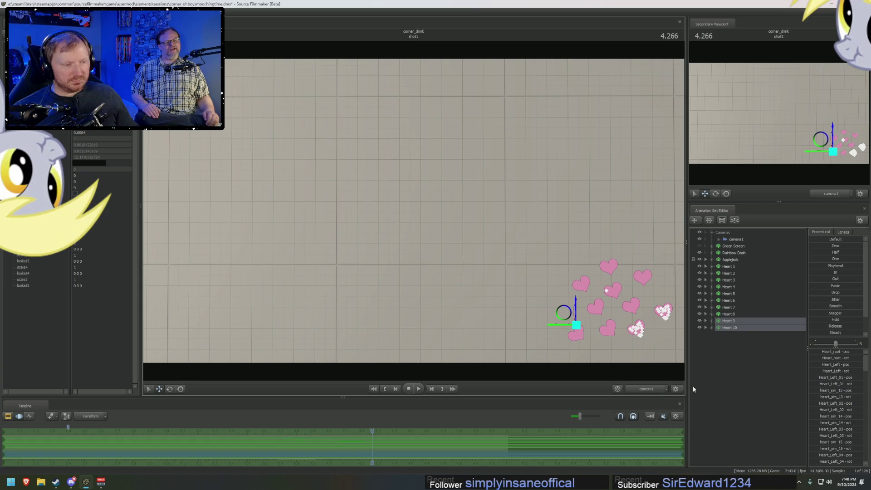
left_click(733, 267)
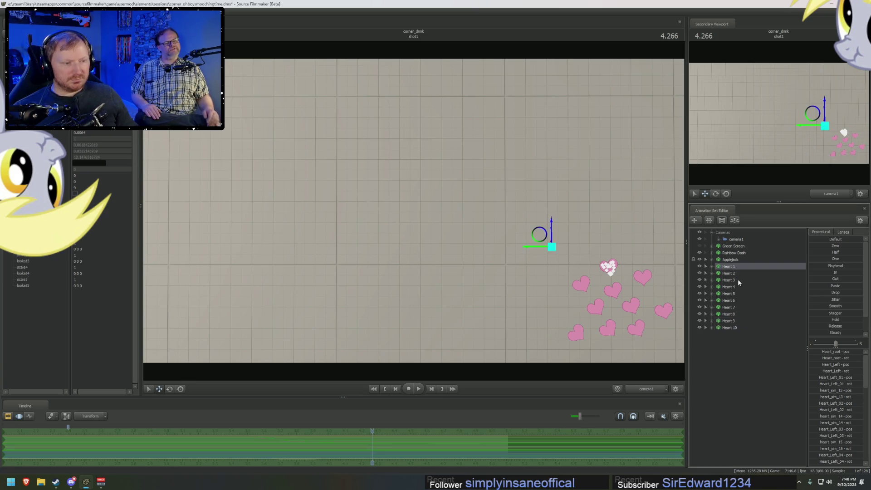
Select Hearts 2–10 and rotate them, dropping Hearts 2 through 6 from the selection one by one.
left_click(733, 273)
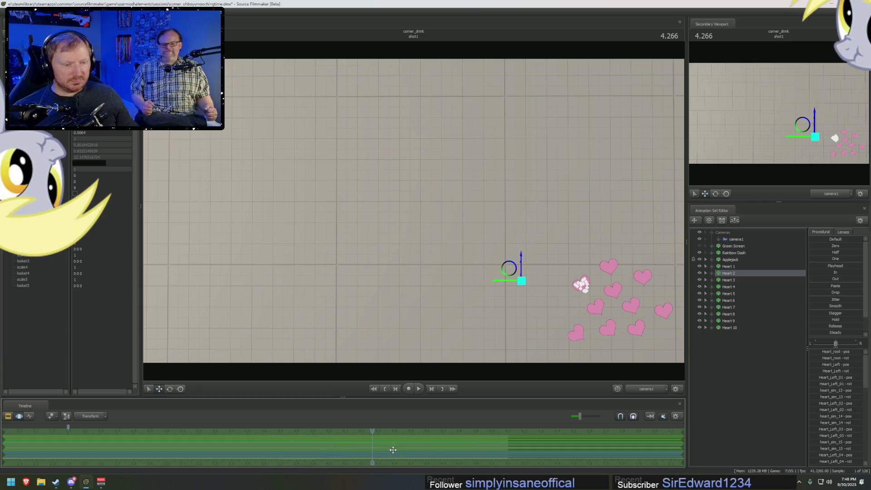
mouse_move(392, 451)
left_mouse_down()
mouse_move(289, 456)
mouse_move(421, 464)
left_mouse_up()
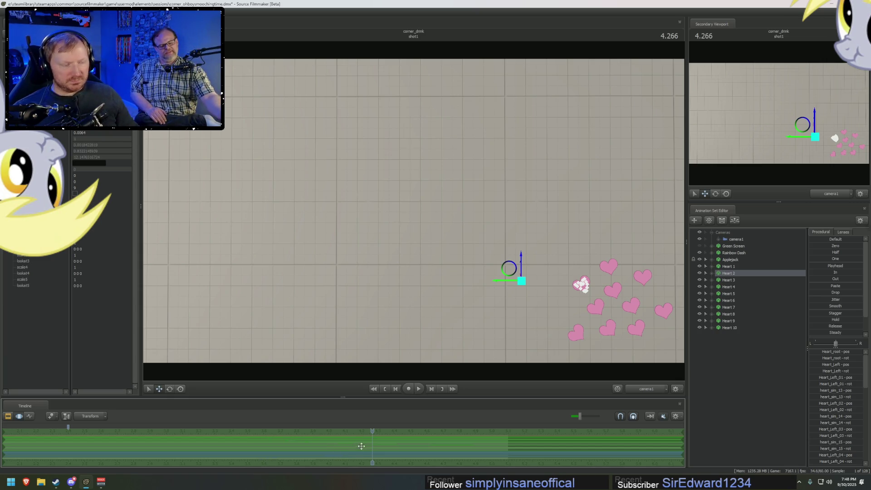
left_click(737, 329, "shift")
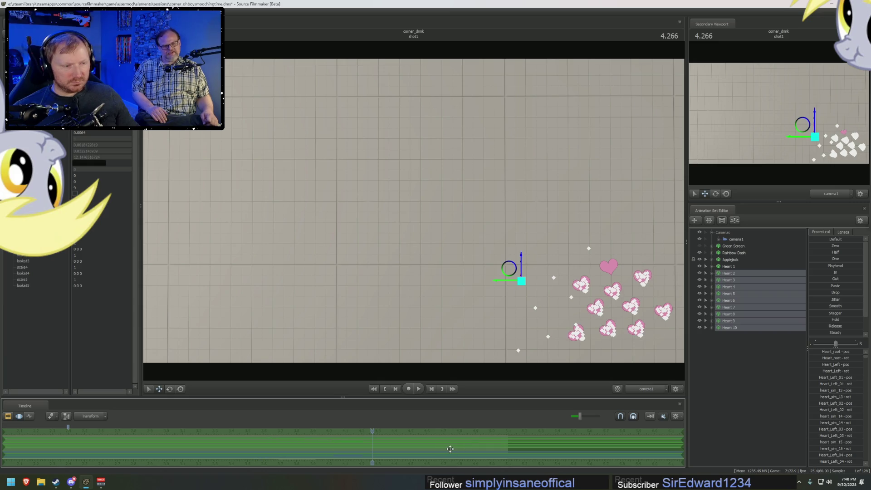
left_click(735, 273, "ctrl")
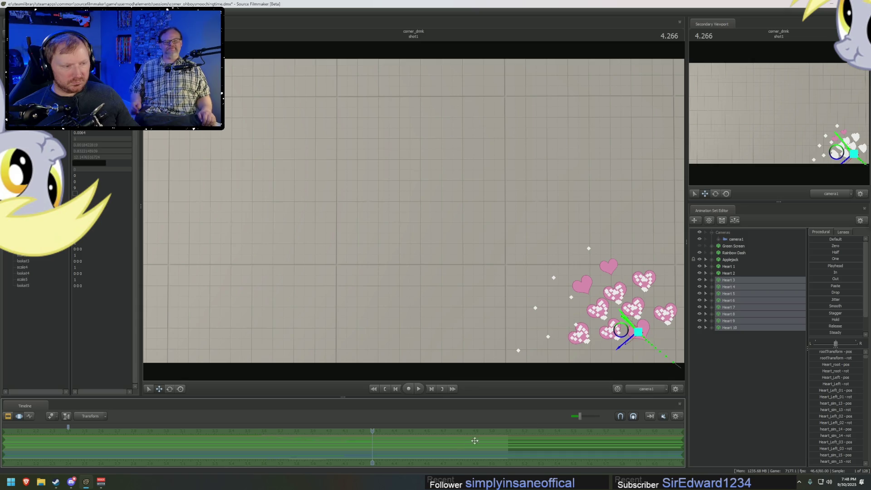
left_click(728, 280, "ctrl")
key("e")
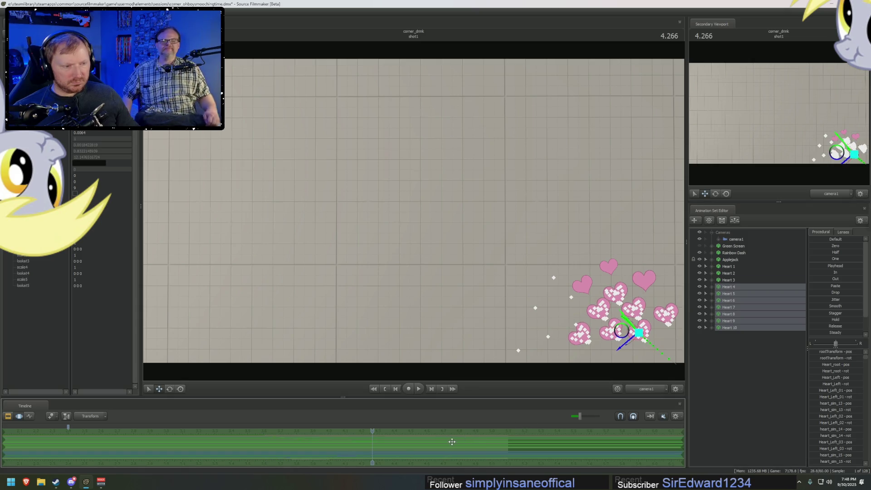
left_click(728, 287, "ctrl")
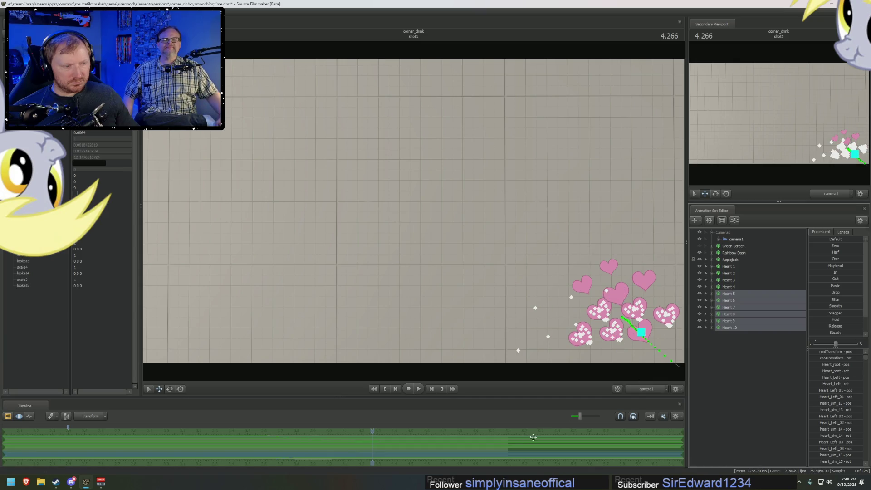
left_click(728, 294, "ctrl")
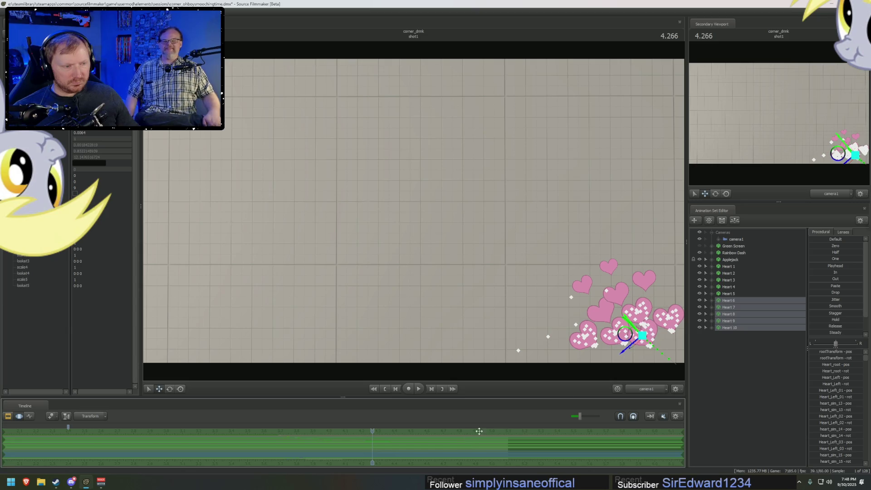
left_click(736, 301, "ctrl")
Move the remaining hearts while dropping Hearts 7–9 until only Heart 10 remains, then show the clip view.
key("w")
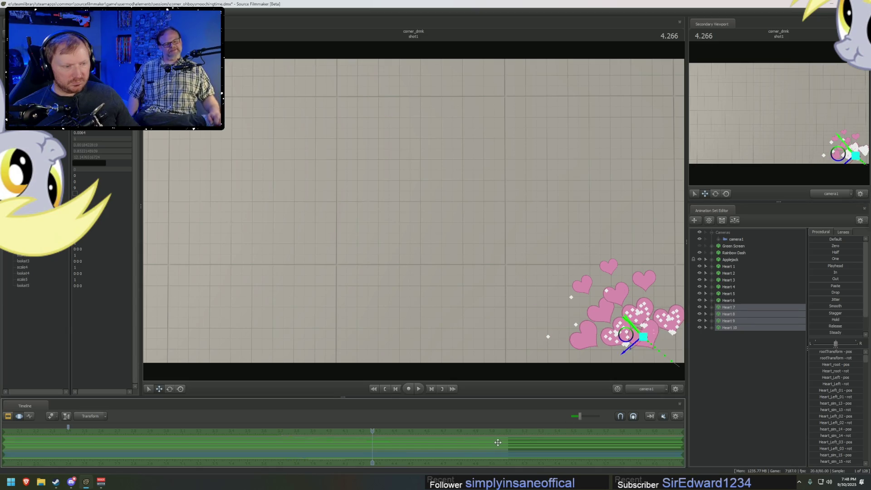
left_click(730, 310, "ctrl")
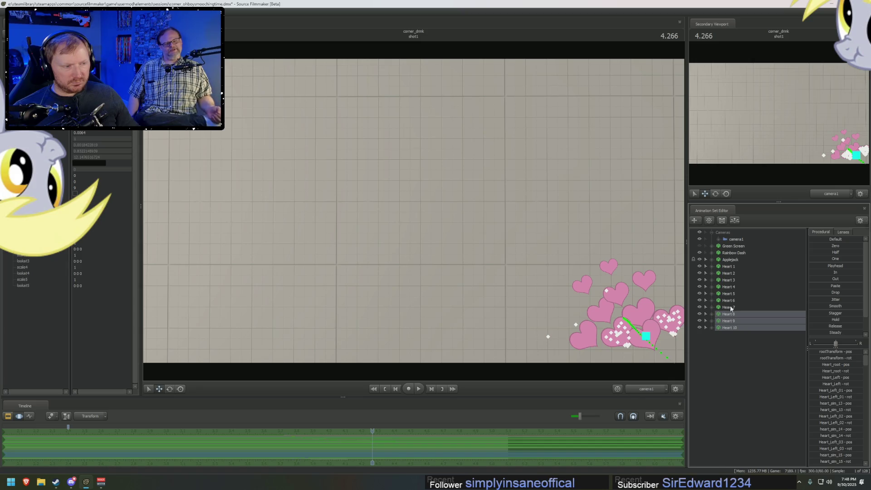
left_click(731, 308, "ctrl")
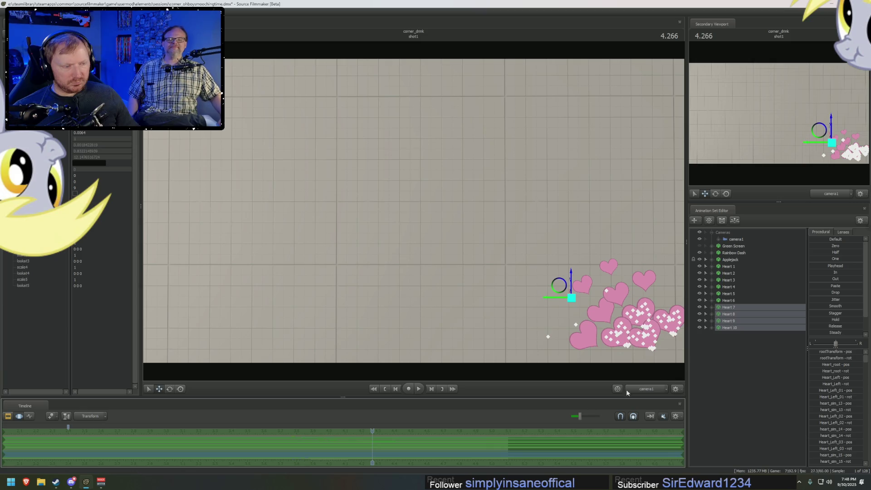
left_click(730, 307, "ctrl")
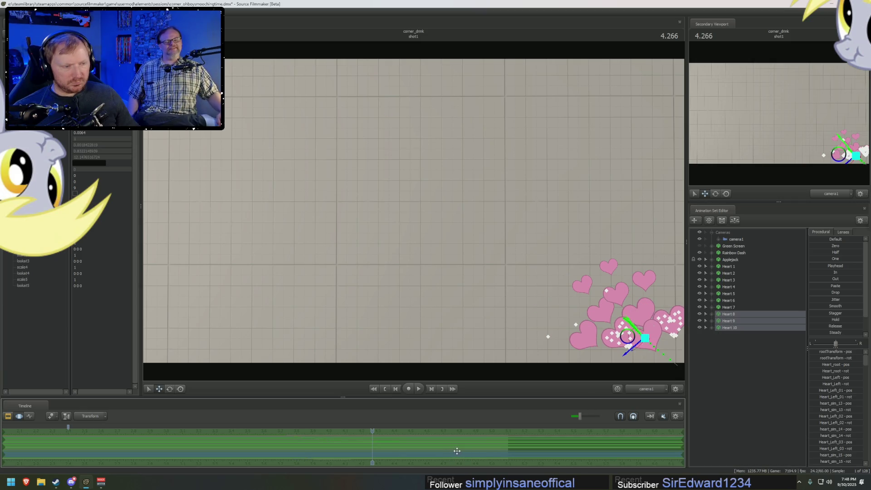
left_click(730, 316, "ctrl")
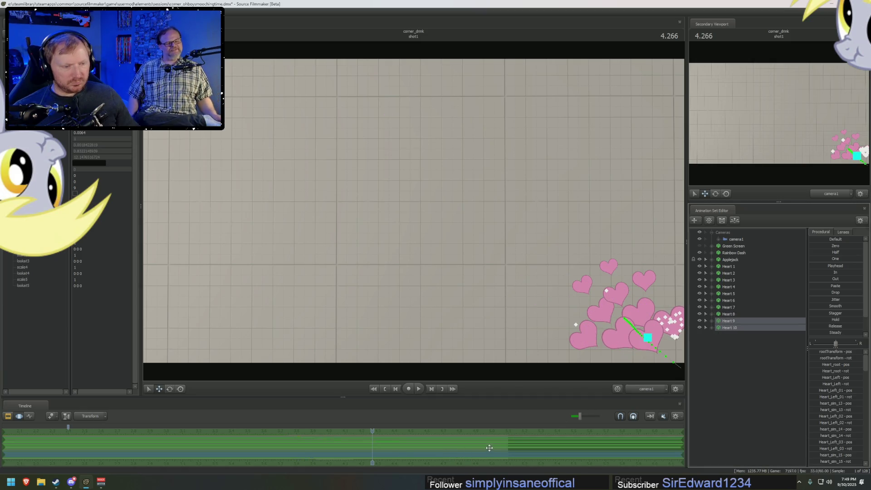
left_click(729, 321, "ctrl")
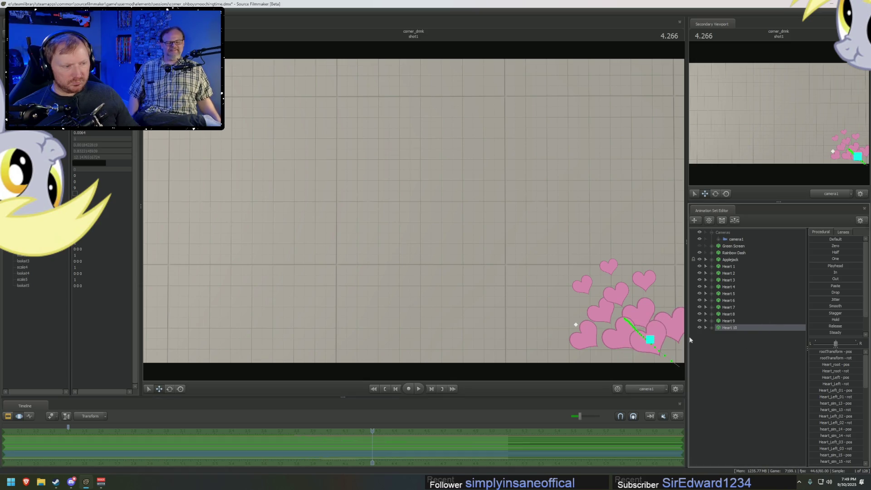
key("ctrl+1")
left_click(281, 430)
left_click(283, 429)
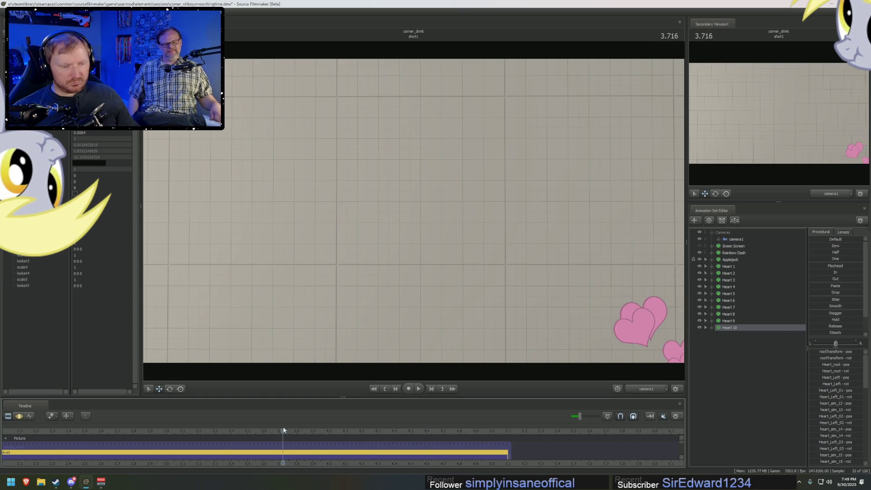
left_click(237, 430)
key("space")
left_click(238, 430)
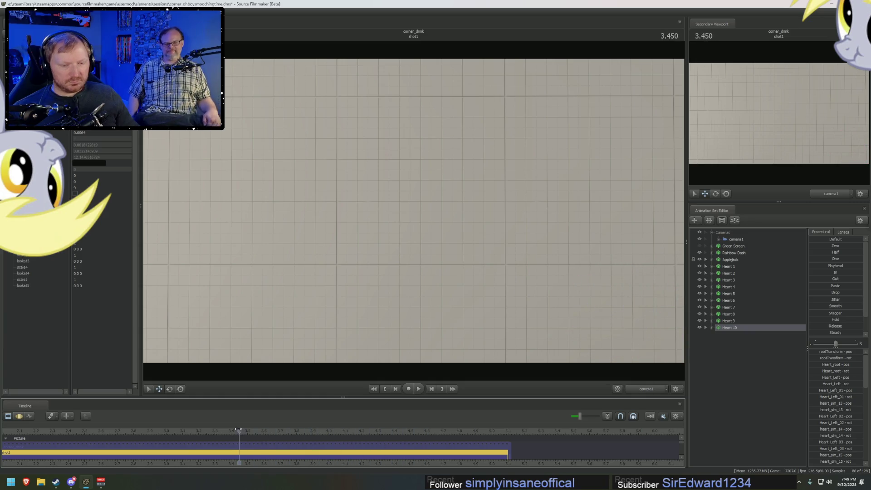
mouse_move(238, 430)
left_mouse_down()
mouse_move(219, 430)
mouse_move(232, 430)
left_mouse_up()
scroll(222, 434, "down", 3)
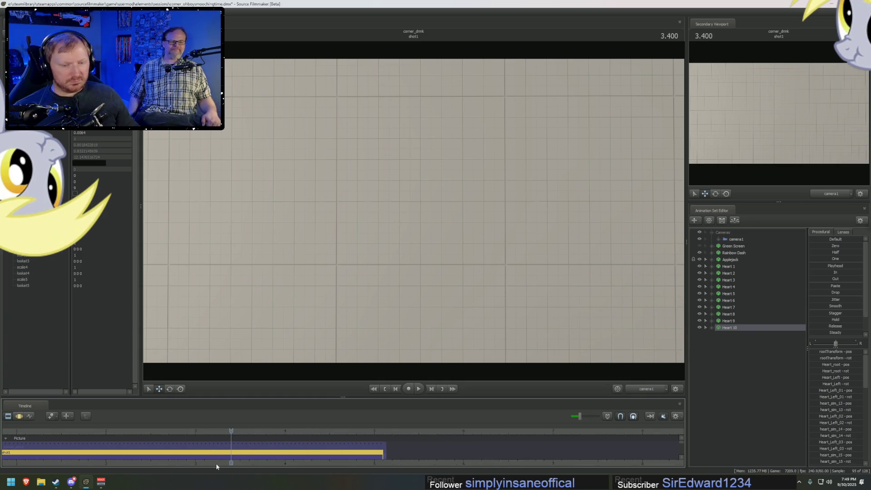
middle_click_drag(175, 443, 390, 443)
left_click_drag(307, 429, 353, 430)
key("space")
key("space")
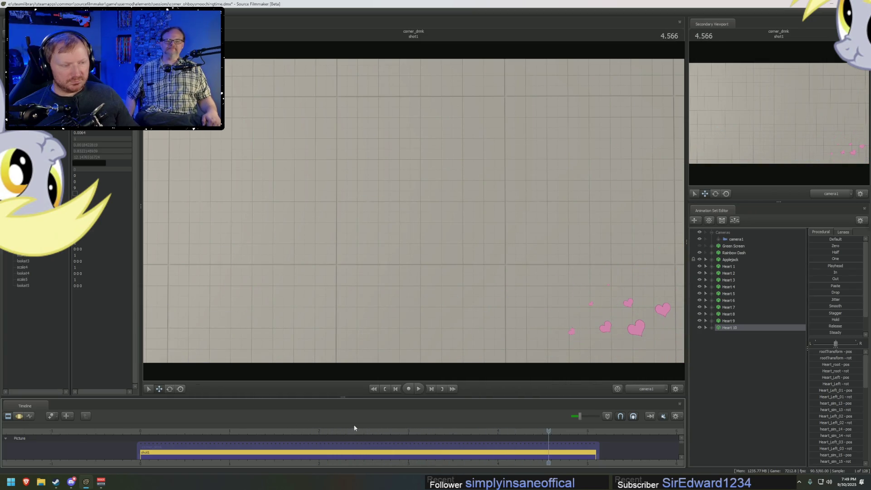
left_click_drag(408, 430, 525, 435)
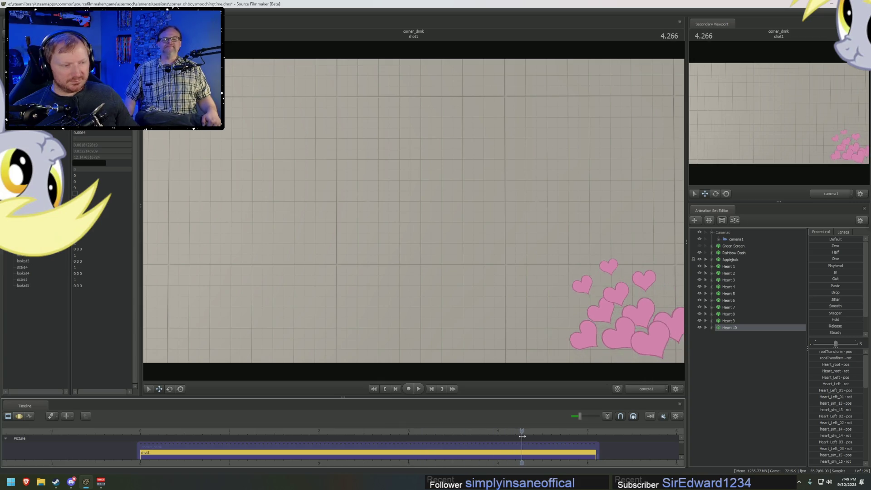
left_click(735, 281)
left_click(737, 272)
left_click(737, 328, "shift")
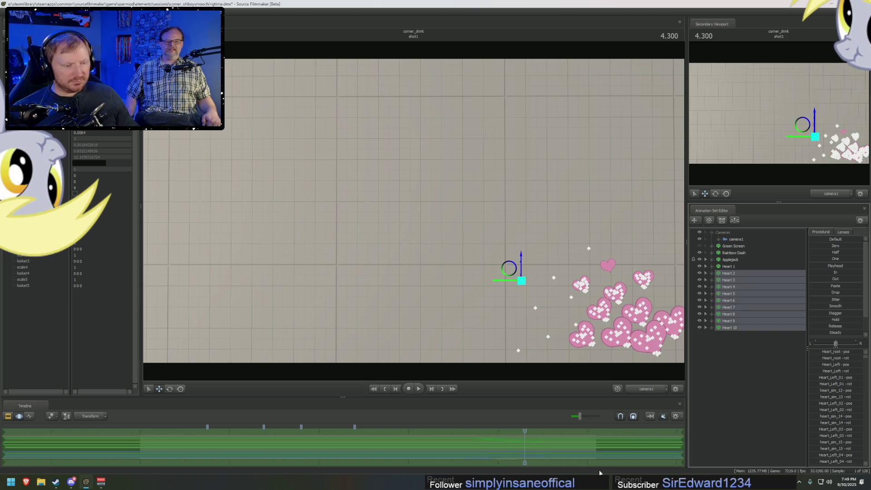
left_click(728, 274, "ctrl")
Deselect Hearts 3 through 9 so only Heart 10 remains, and return the timeline to clip view.
left_click(728, 280, "ctrl")
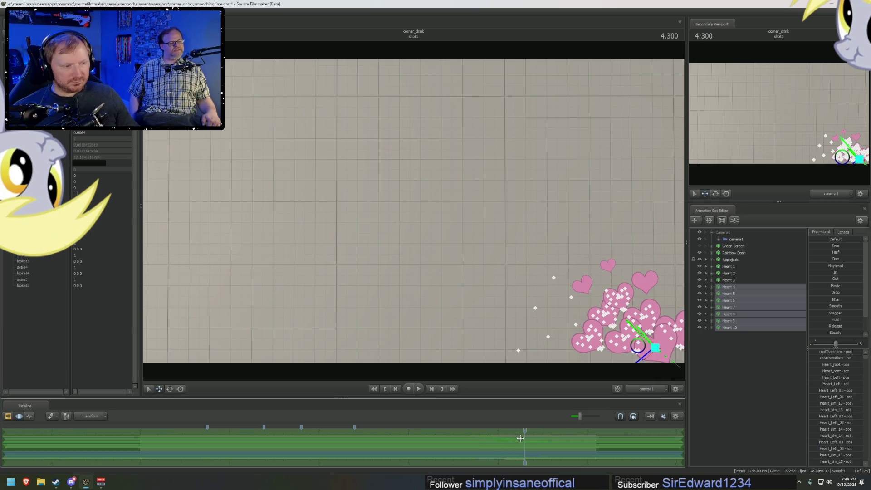
left_click(726, 287, "ctrl")
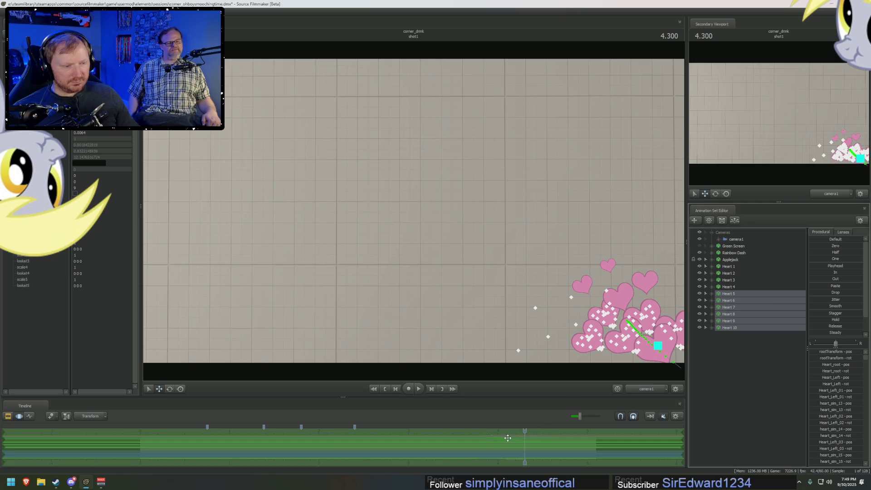
left_click(723, 293, "ctrl")
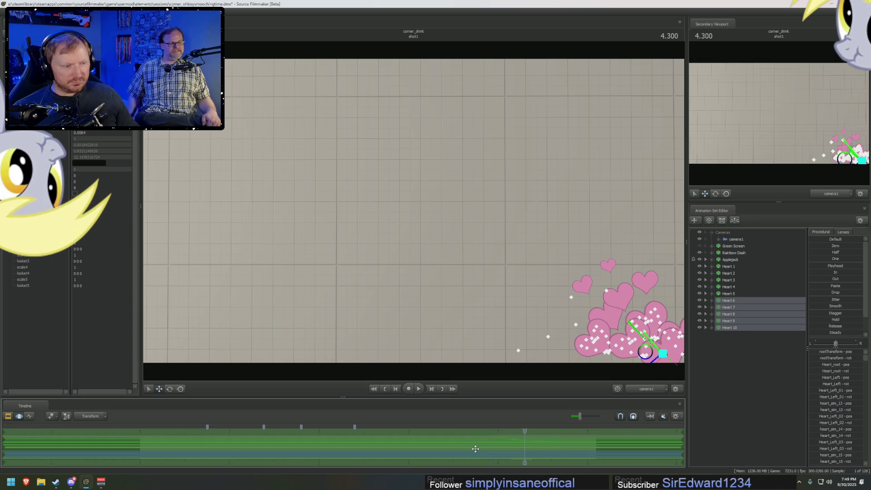
left_click(734, 301, "ctrl")
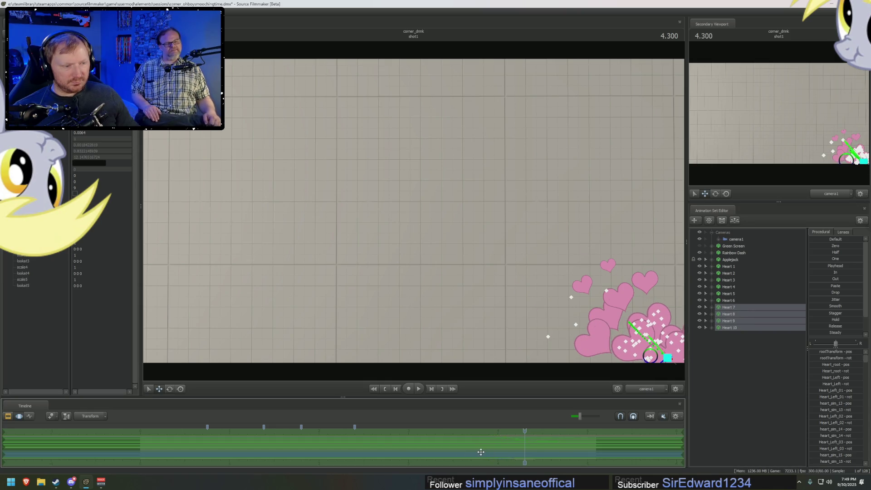
left_click(729, 307, "ctrl")
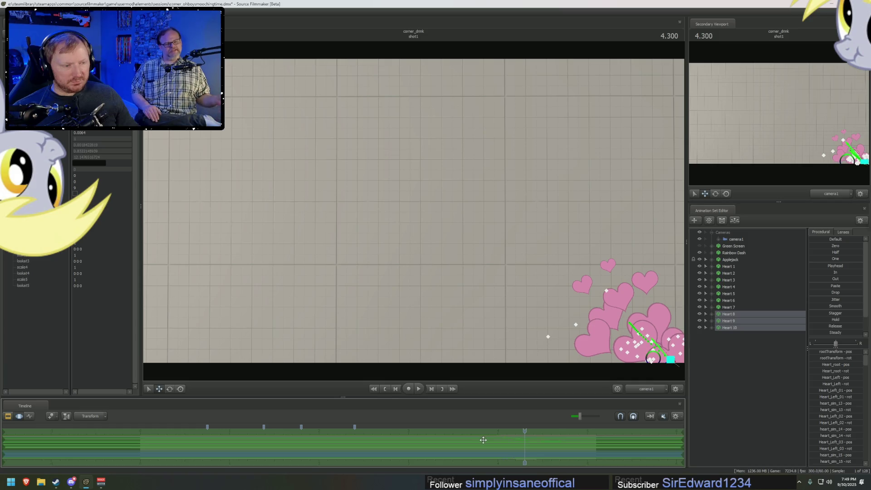
left_click(729, 314, "ctrl")
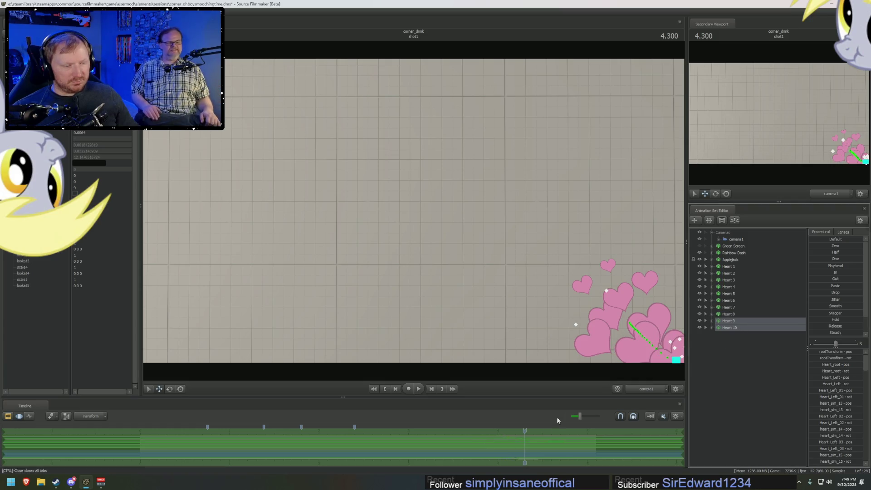
left_click(728, 323, "ctrl")
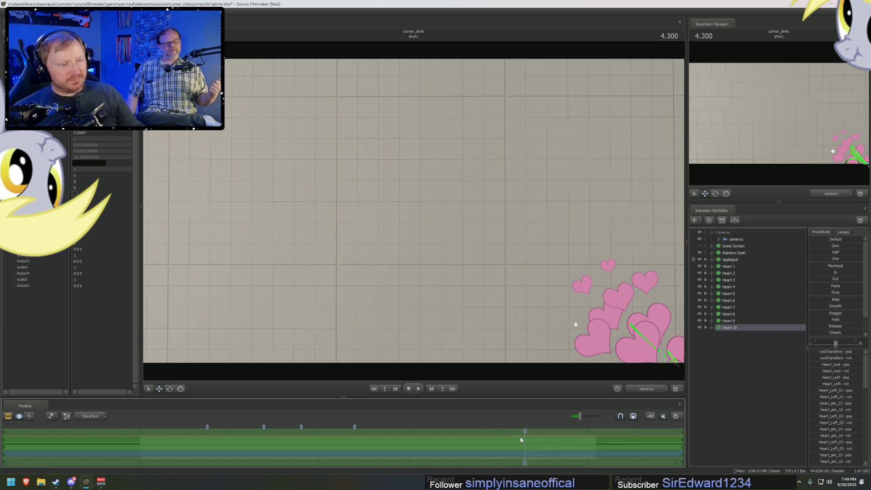
key("F2")
Replay the hearts from about 3.5 s, then select all Heart animation sets through Heart 10.
left_click_drag(480, 433, 451, 424)
key("space")
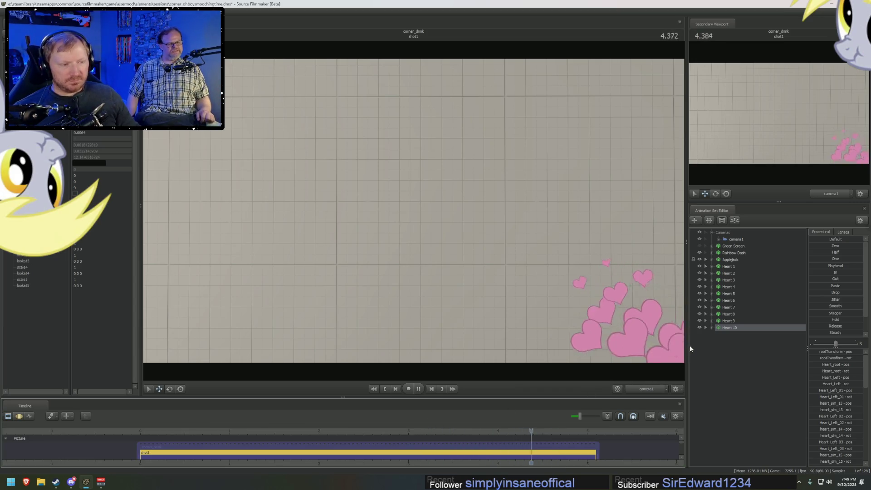
left_click(735, 260)
left_click(729, 267)
left_click(735, 326, "shift")
key("F3")
Check the hearts' motion channels at 2.900 and replay the shot from about 1.9 seconds.
key("F2")
left_click_drag(377, 431, 399, 431)
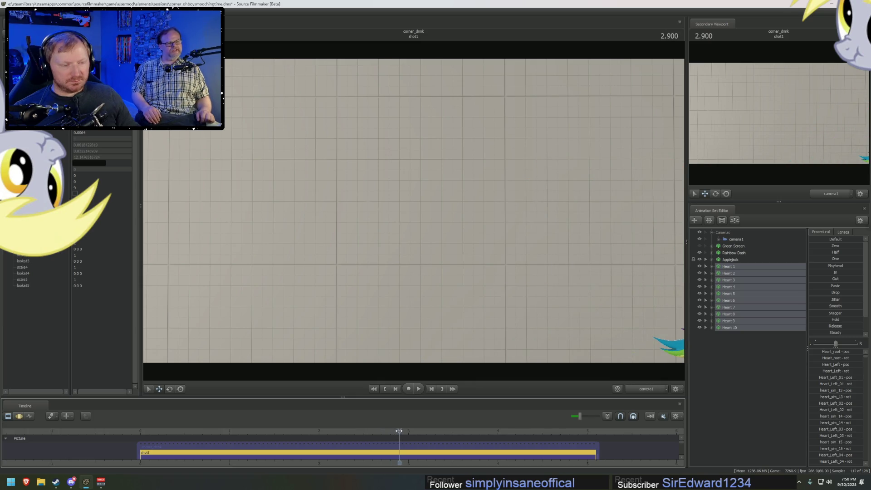
key("F3")
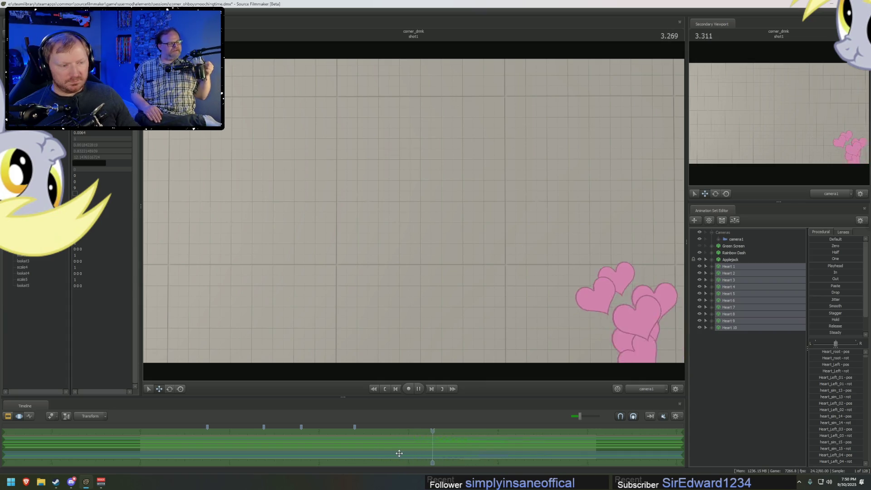
key("F2")
left_click(284, 433)
key("space")
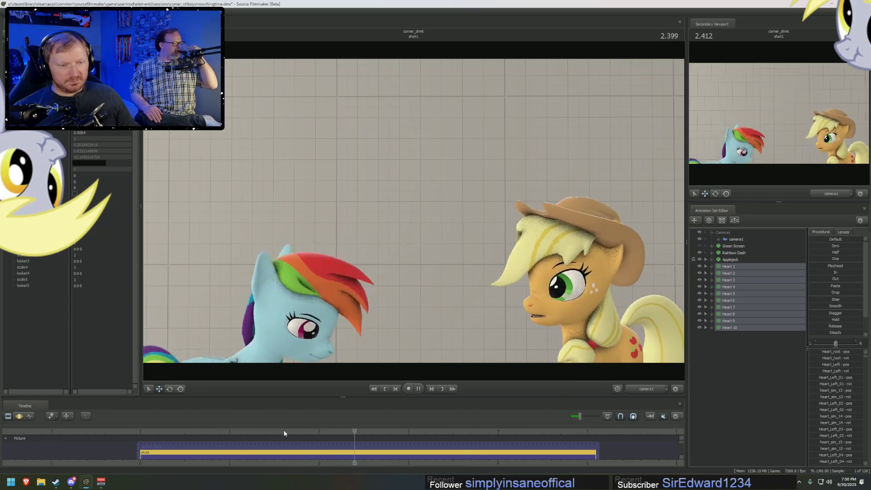
key("space")
key("F3")
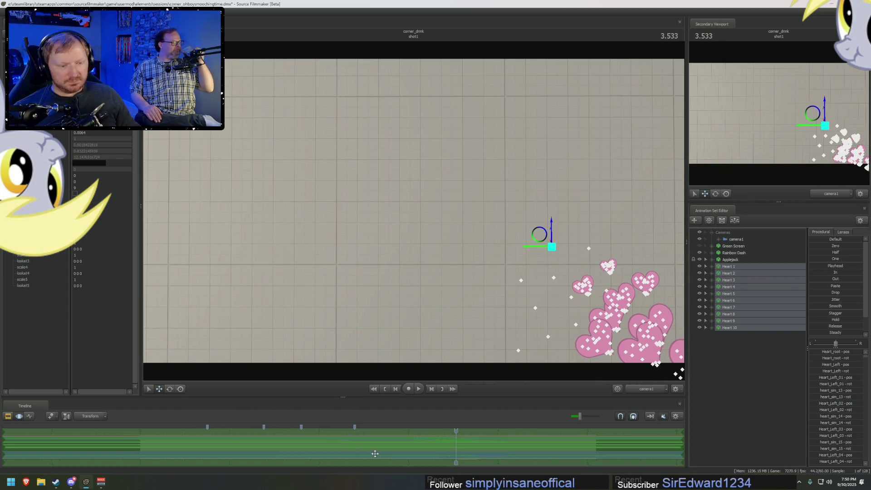
key("F2")
Replay the heart burst starting from 0.871, 1.166 and about 2.2 seconds.
left_click(216, 433)
key("space")
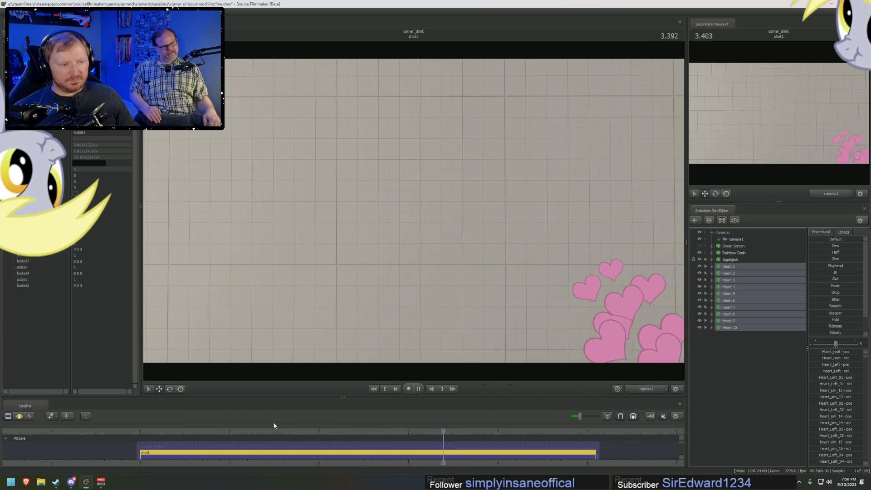
key("space")
left_click(244, 432)
key("space")
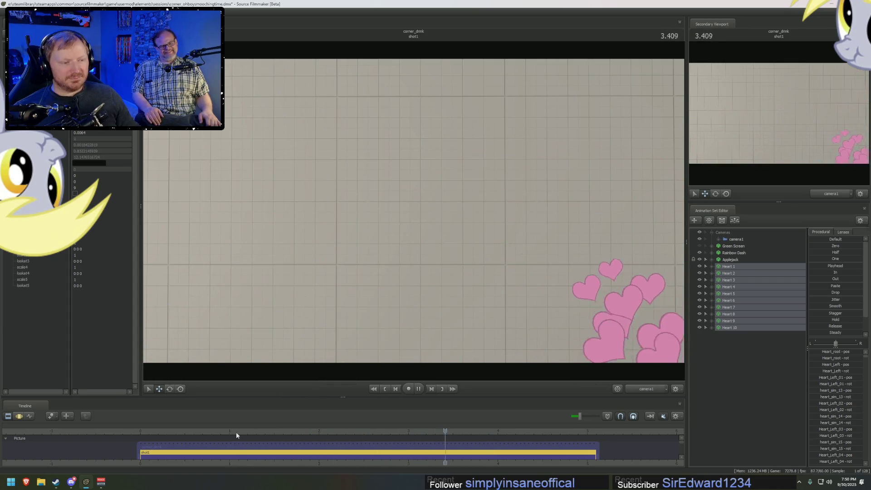
key("space")
key("space")
key("space")
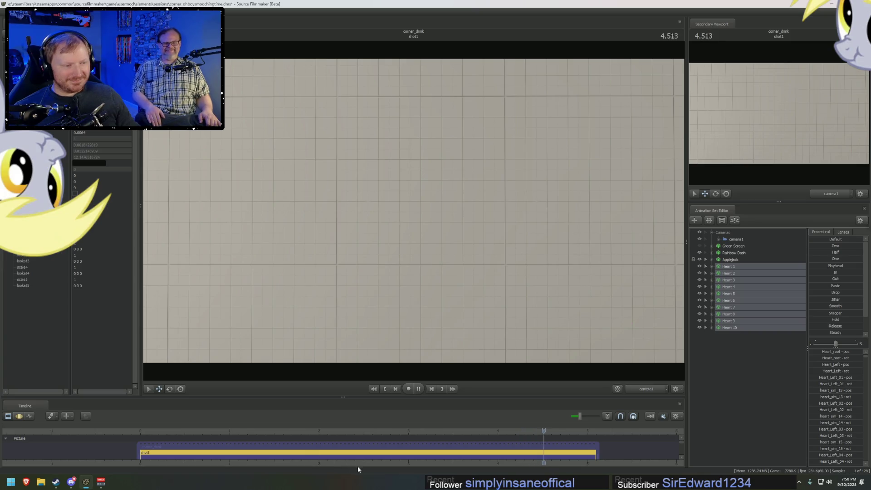
left_click(337, 432)
key("space")
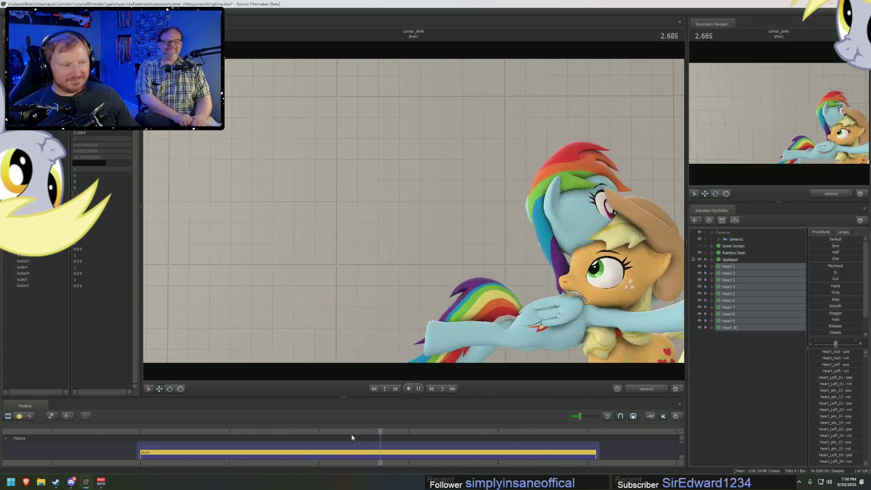
key("space")
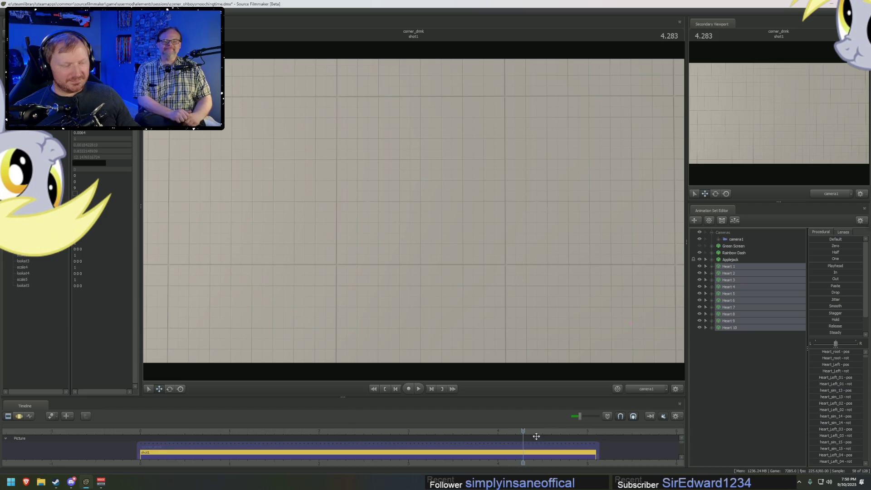
Save the session with Ctrl+S and make the timeline area taller.
key("ctrl+s")
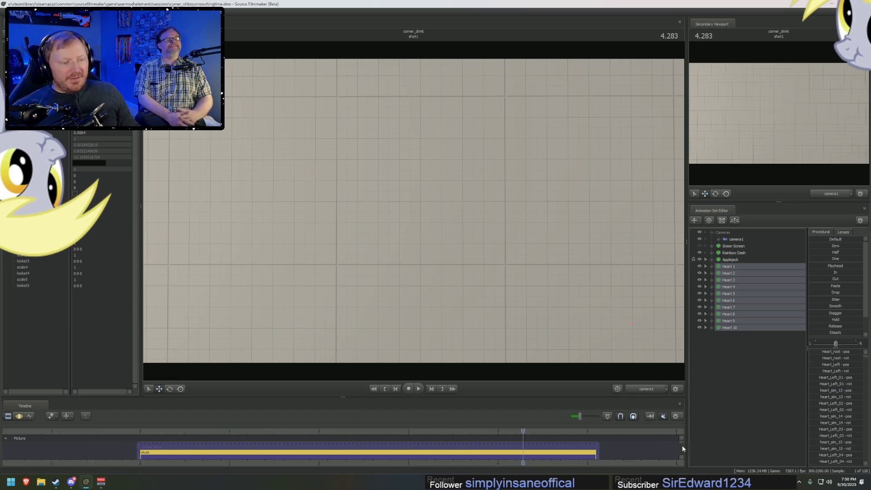
left_click_drag(681, 441, 684, 451)
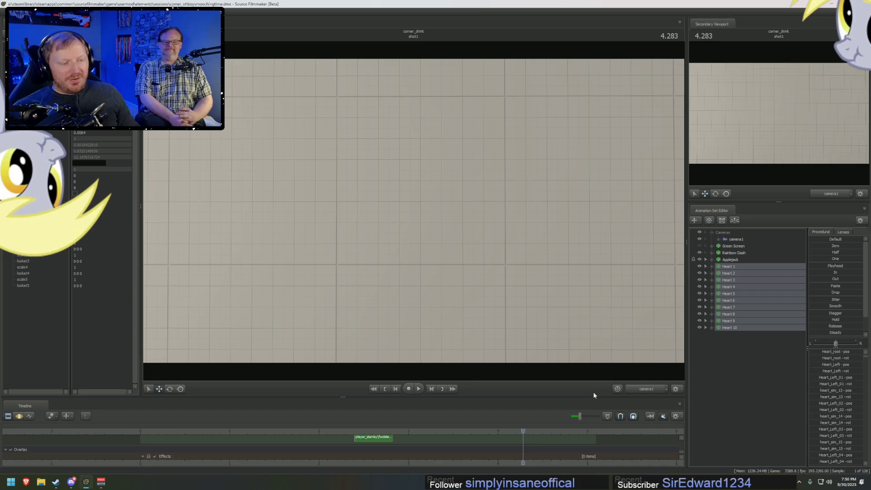
left_click_drag(592, 396, 599, 345)
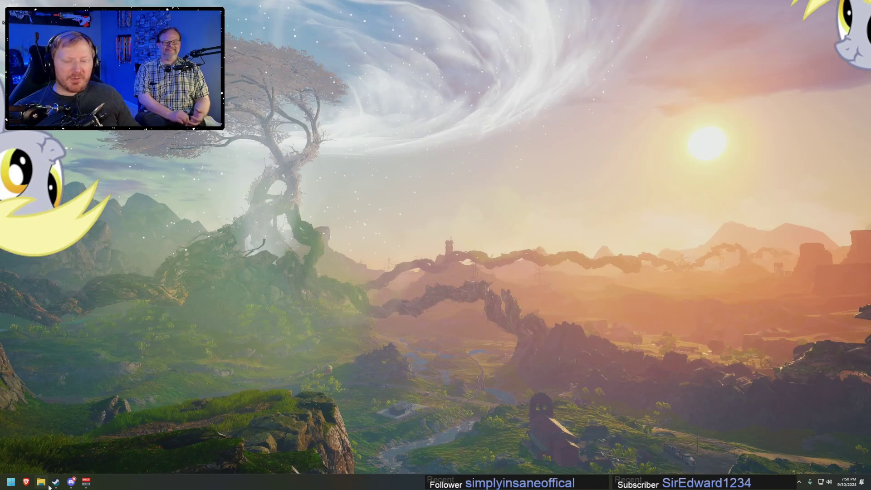
From the Steam library, start Source Filmmaker using the Launch Source Filmmaker option.
left_click(54, 483)
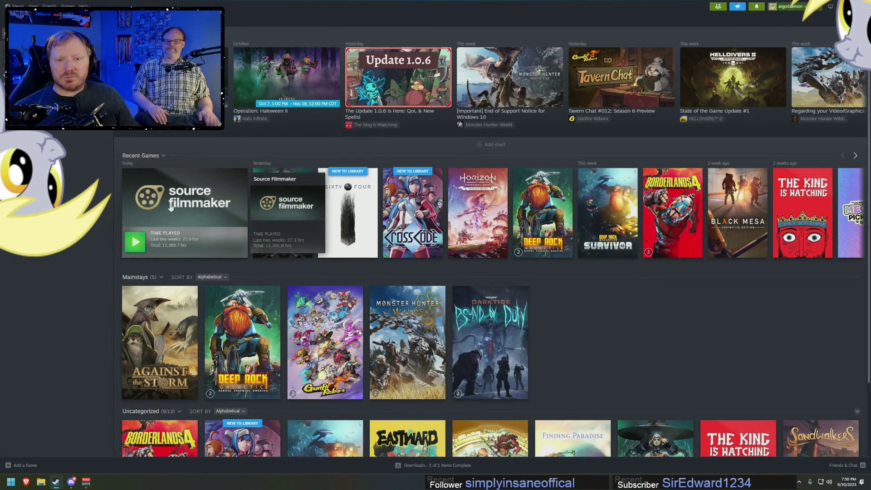
left_click(135, 242)
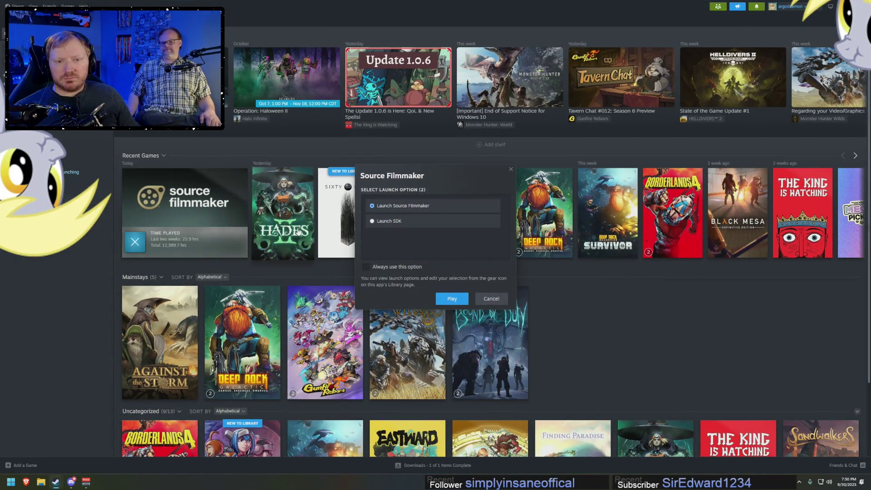
left_click(452, 299)
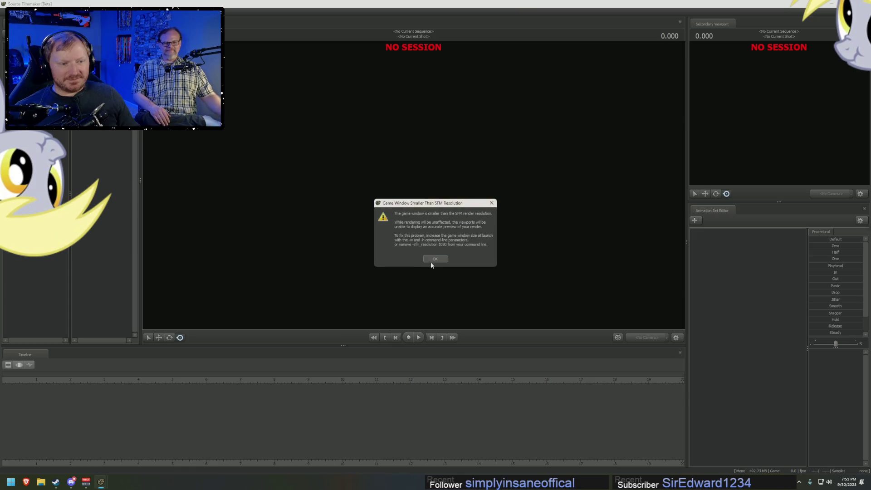
Dismiss the window-size warning, reopen the recent corner_drink session, and switch to Steam.
left_click(434, 260)
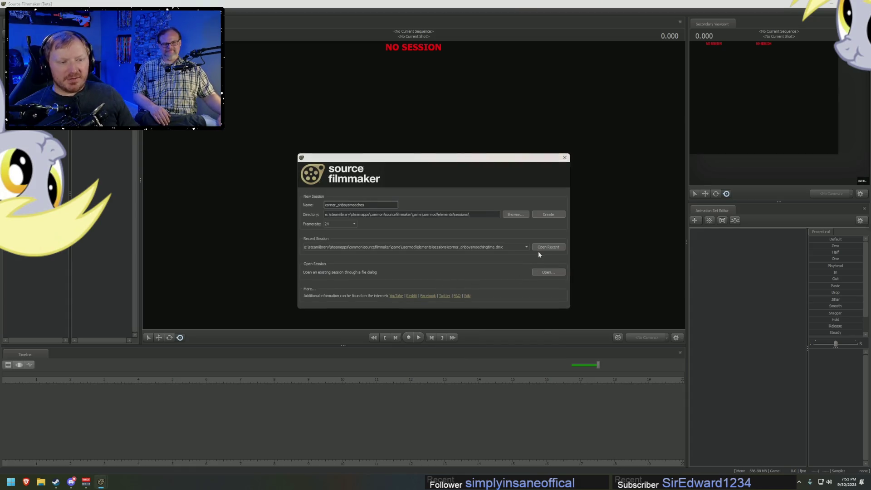
left_click(544, 247)
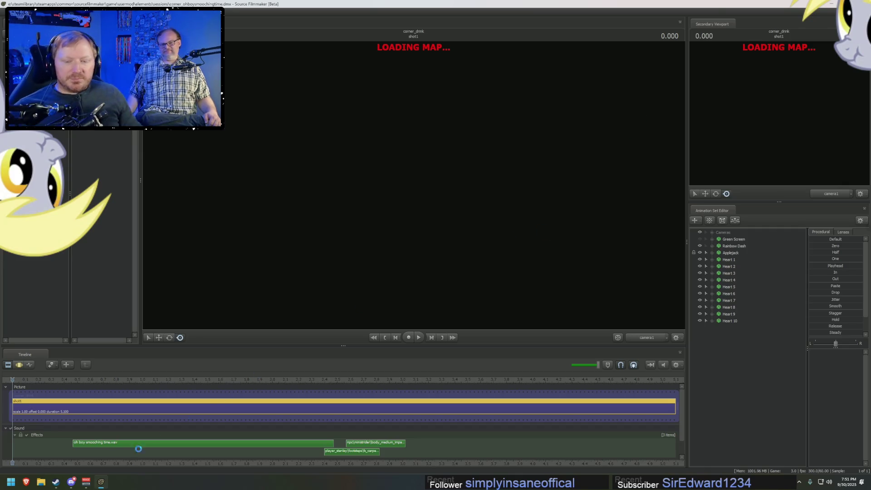
left_click(56, 482)
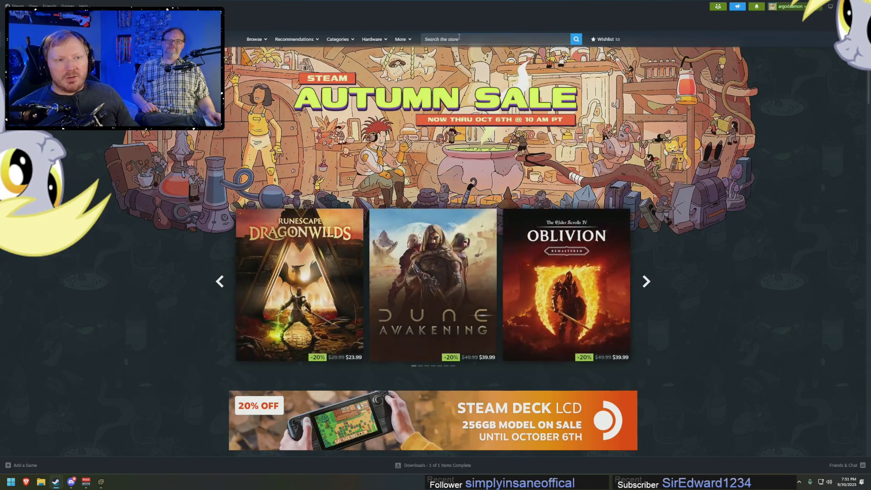
Search the store for 'endless legend' and open the ENDLESS™ Legend 2 page.
left_click(458, 37)
type("endless legend")
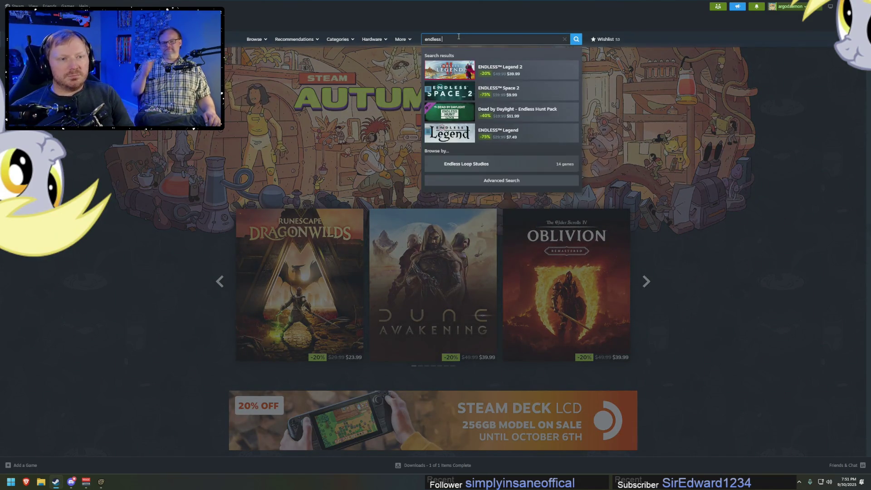
left_click(499, 70)
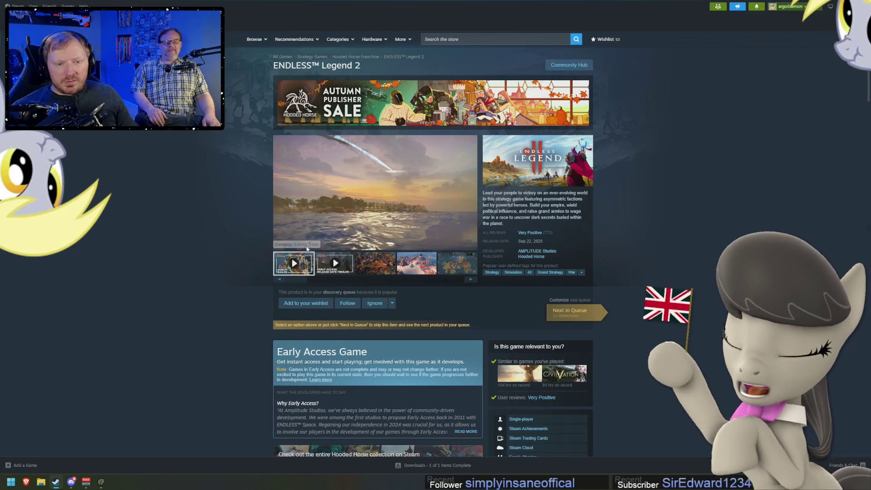
Skip the trailer to 0:41, mute it, then jump ahead to 1:06.
left_click(342, 236)
mouse_move(293, 244)
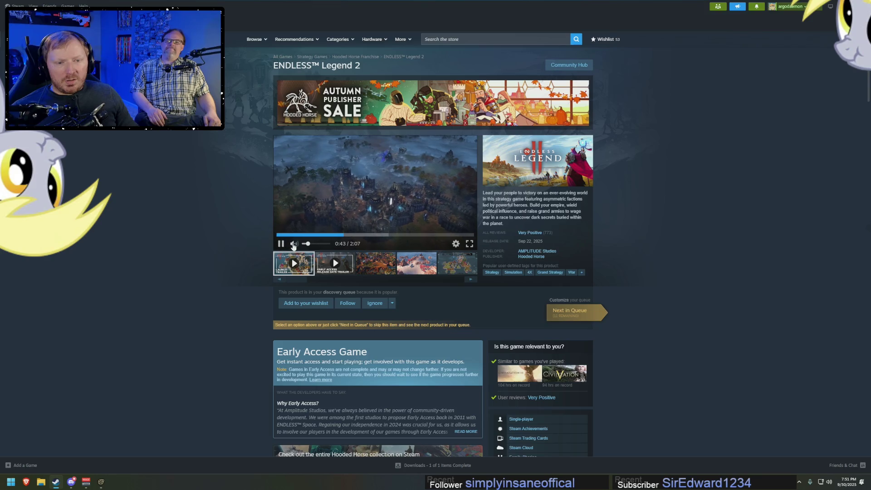
left_click(292, 244)
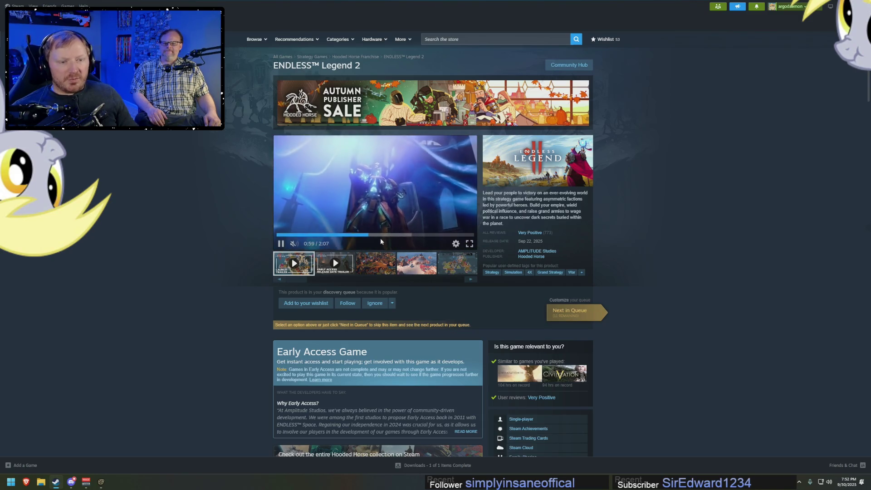
left_click(380, 235)
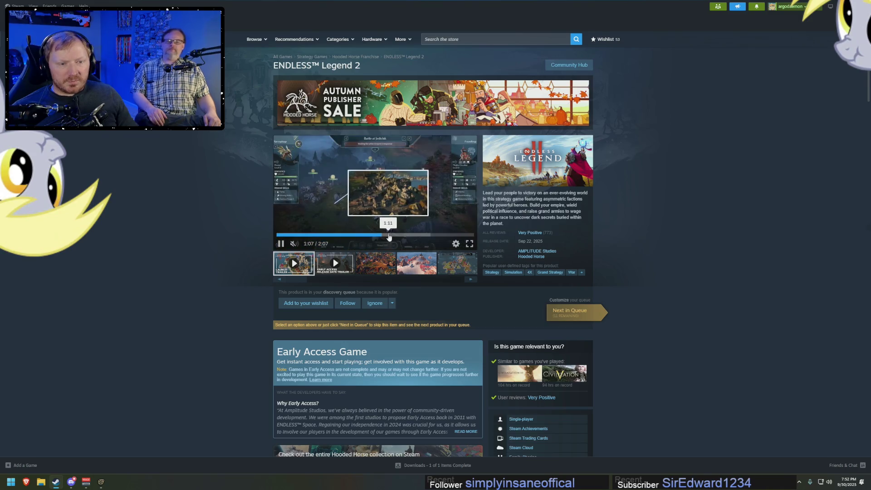
Pause the trailer at 1:08, check the Very Positive review summary, and open the AMPLITUDE Studios page.
left_click(404, 245)
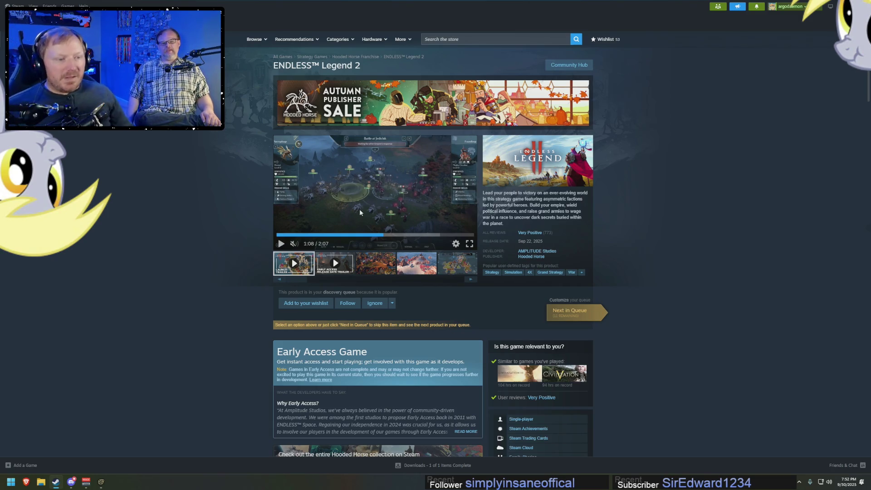
mouse_move(537, 237)
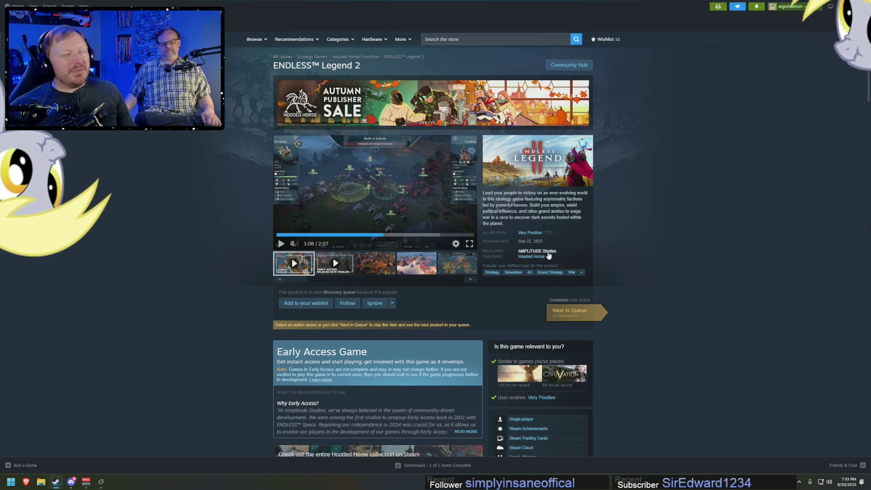
left_click(548, 253)
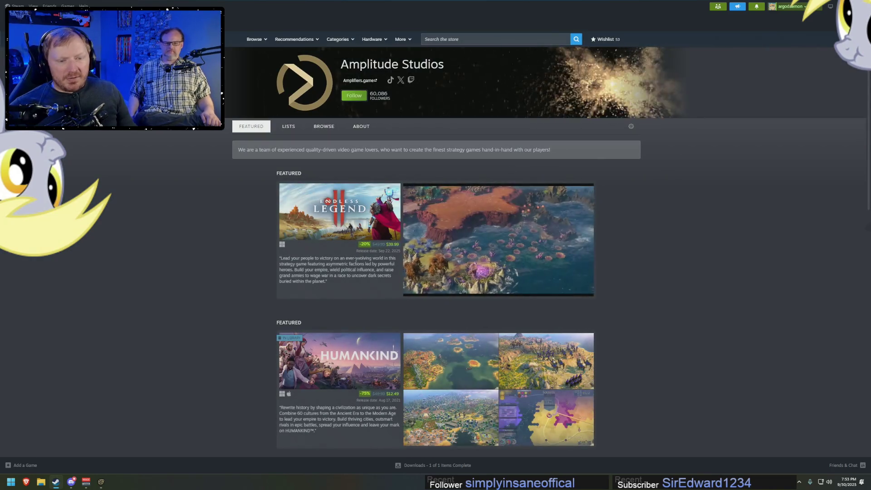
Browse the Amplitude Studios page previewing game thumbnails, then return to Source Filmmaker.
scroll(649, 375, "down", 5)
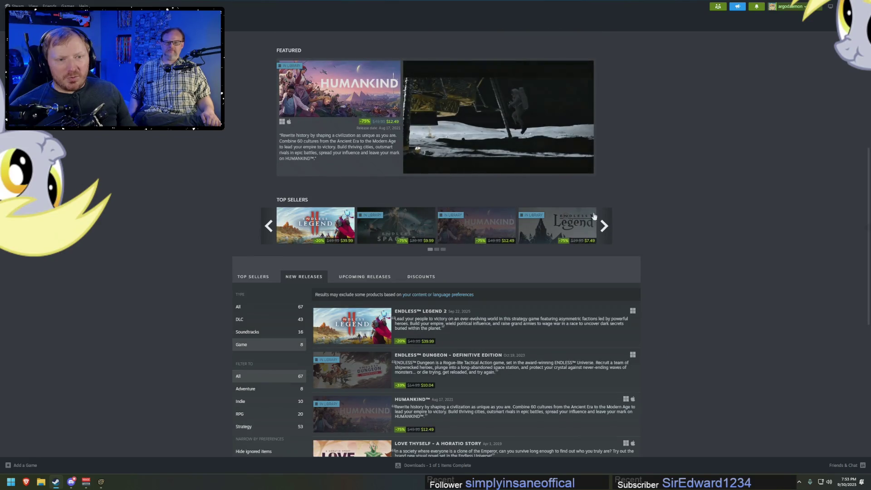
mouse_move(370, 122)
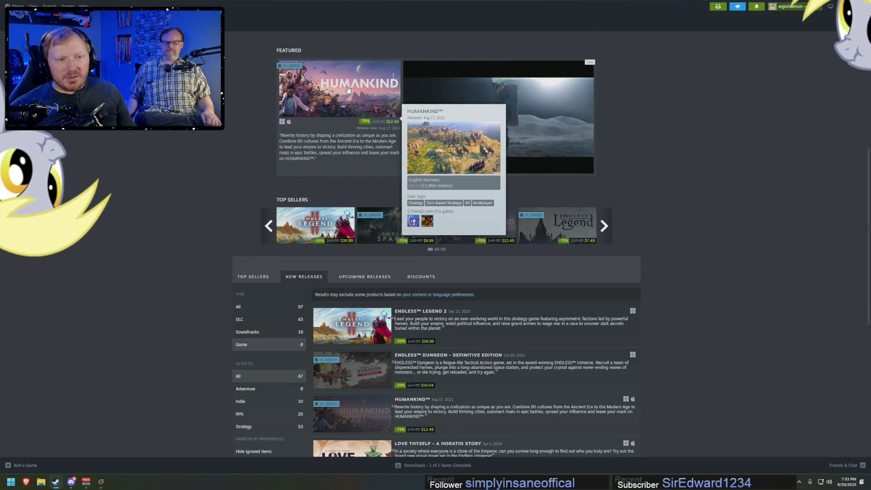
scroll(629, 217, "down", 3)
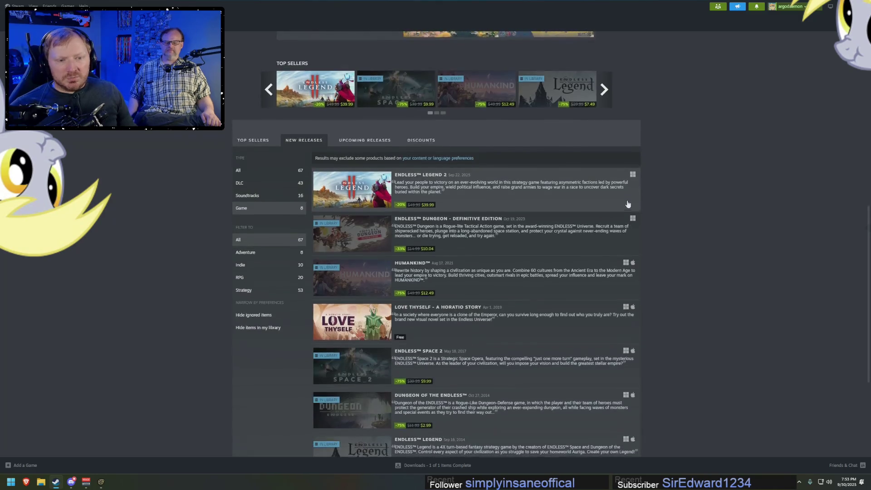
mouse_move(376, 204)
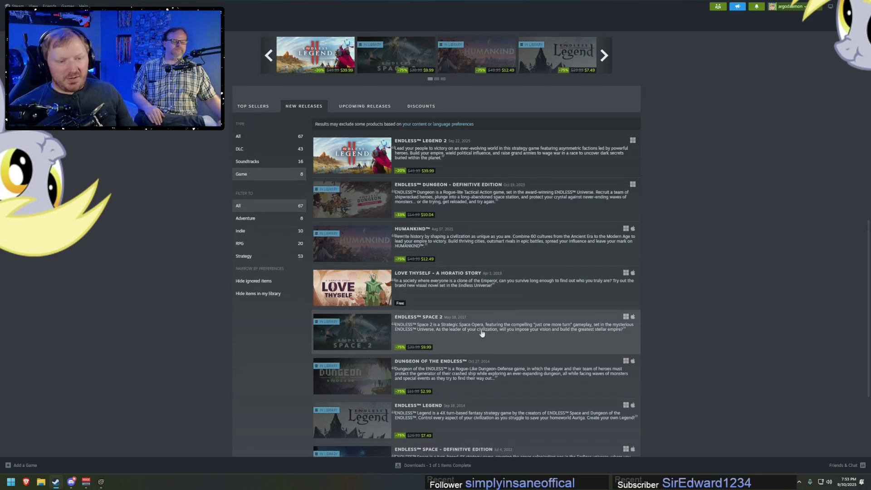
scroll(495, 307, "down", 3)
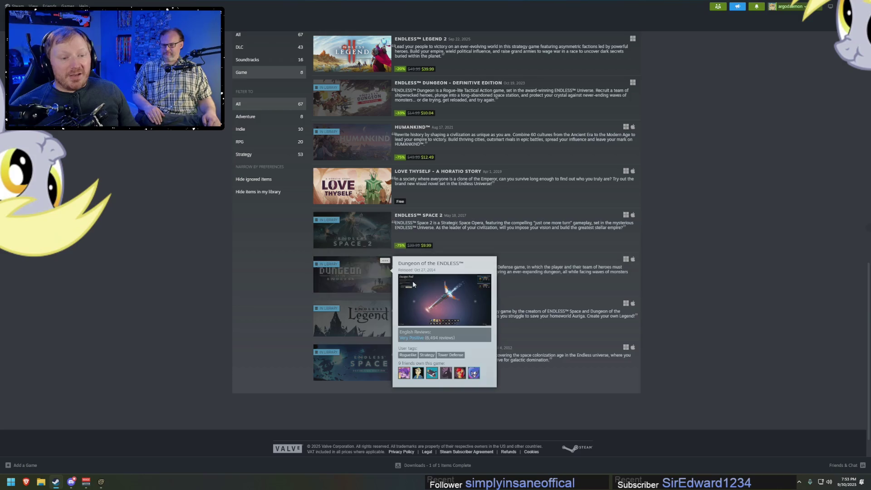
mouse_move(374, 277)
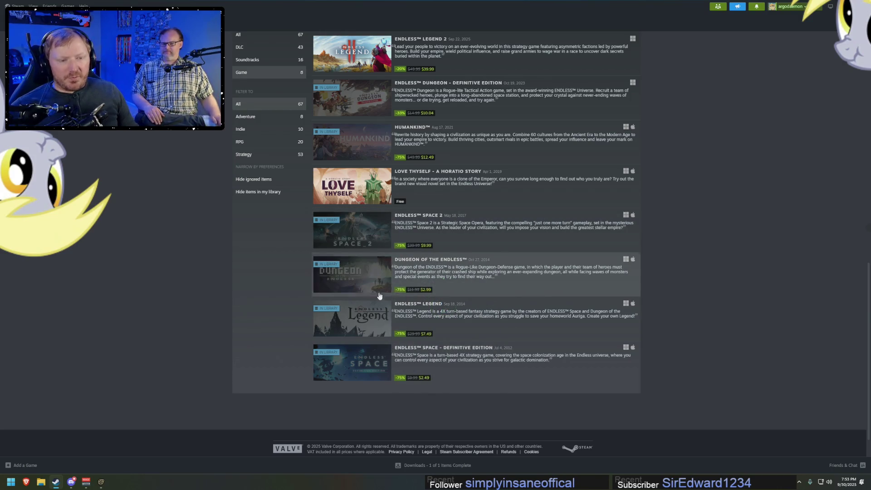
mouse_move(373, 332)
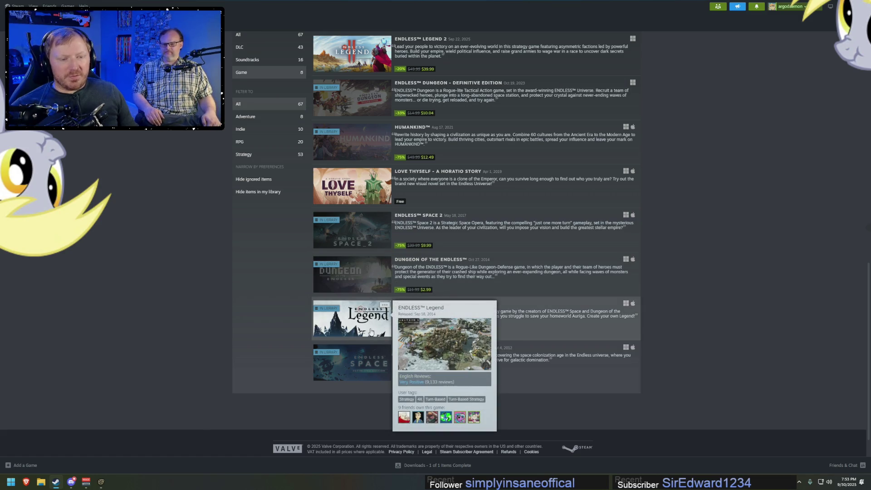
mouse_move(370, 376)
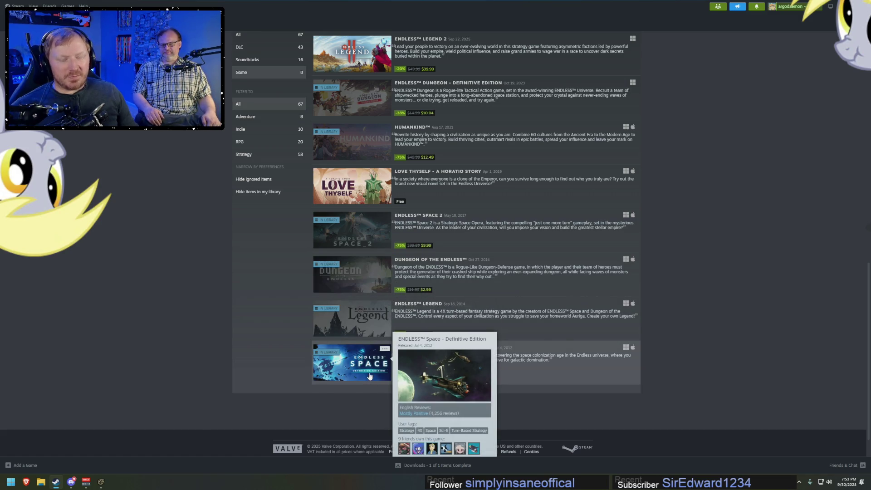
scroll(703, 329, "up", 5)
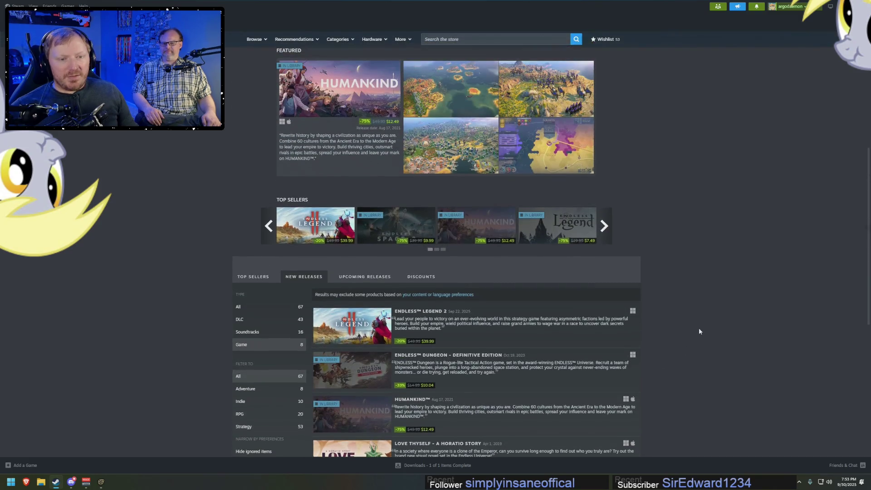
scroll(699, 331, "up", 5)
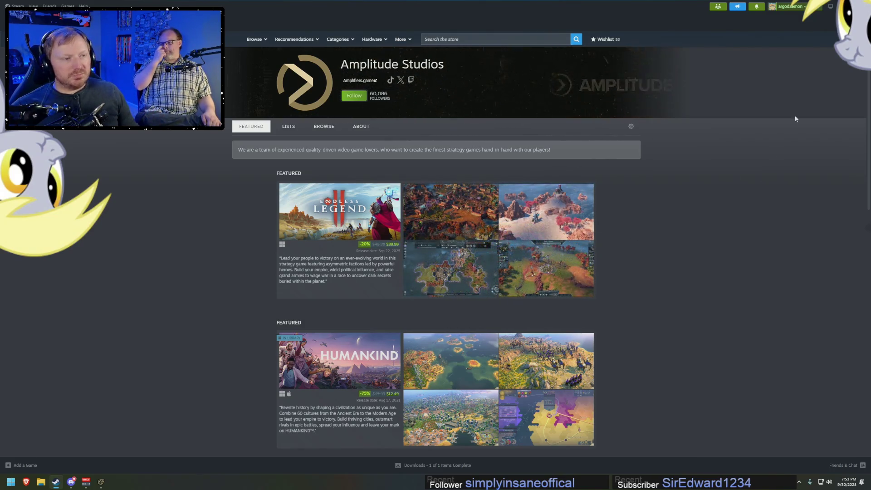
key("alt+Tab")
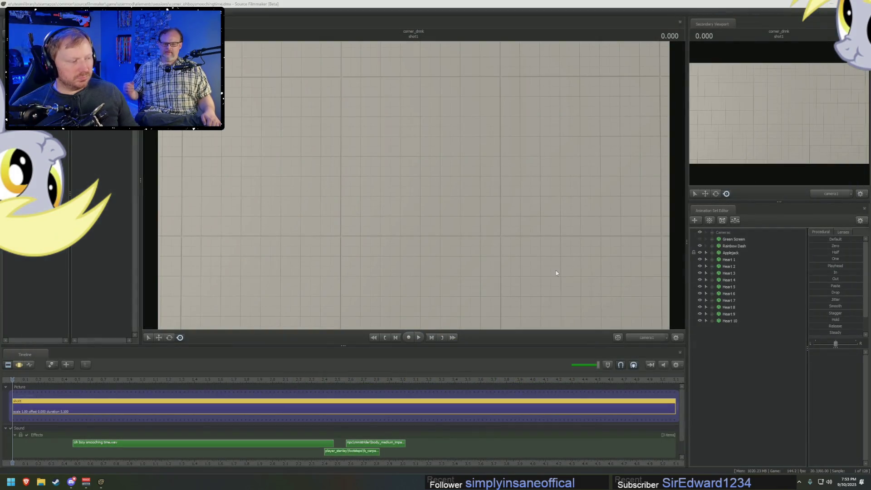
Play the shot to 3.166, then start adding a new clip to the Sound track.
key("space")
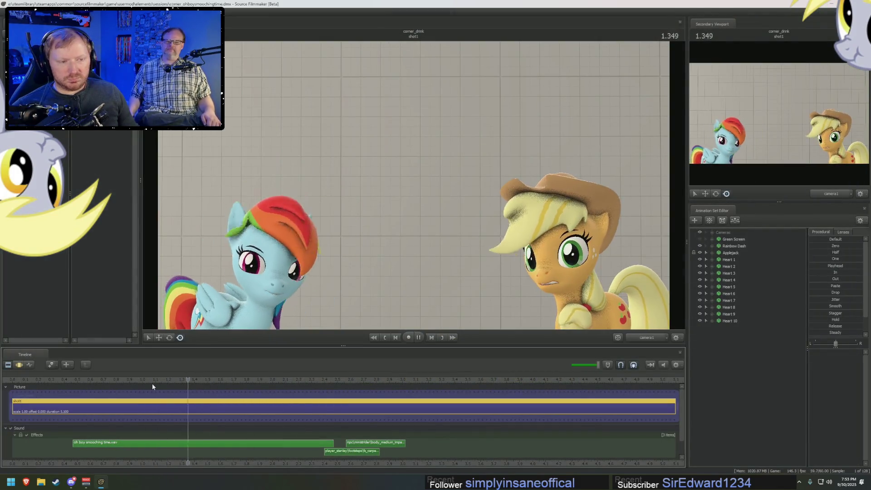
key("space")
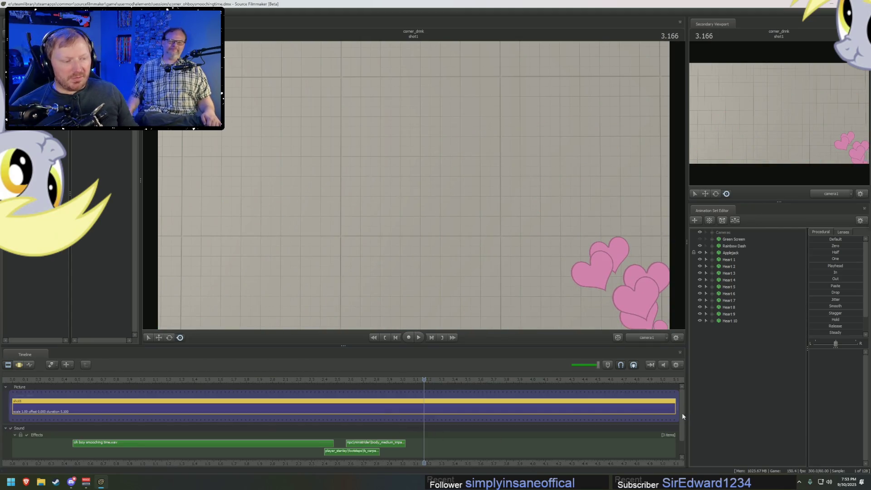
scroll(524, 442, "down", 1)
right_click(476, 434)
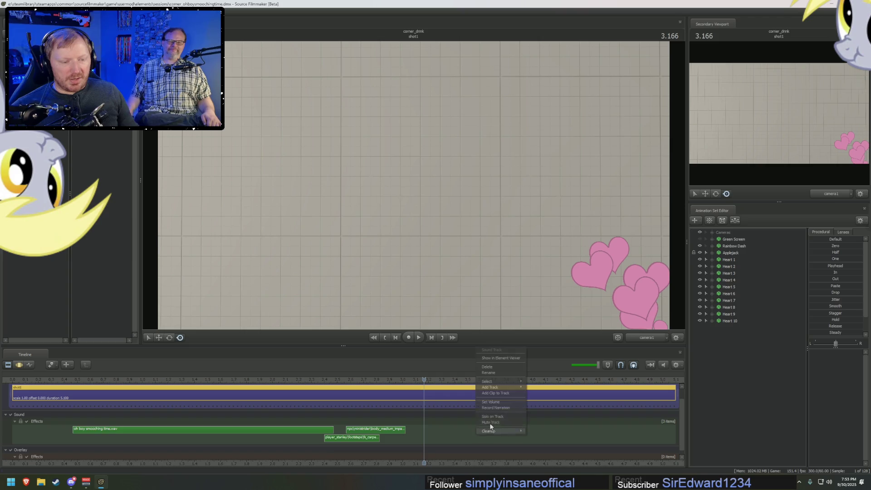
left_click(504, 397)
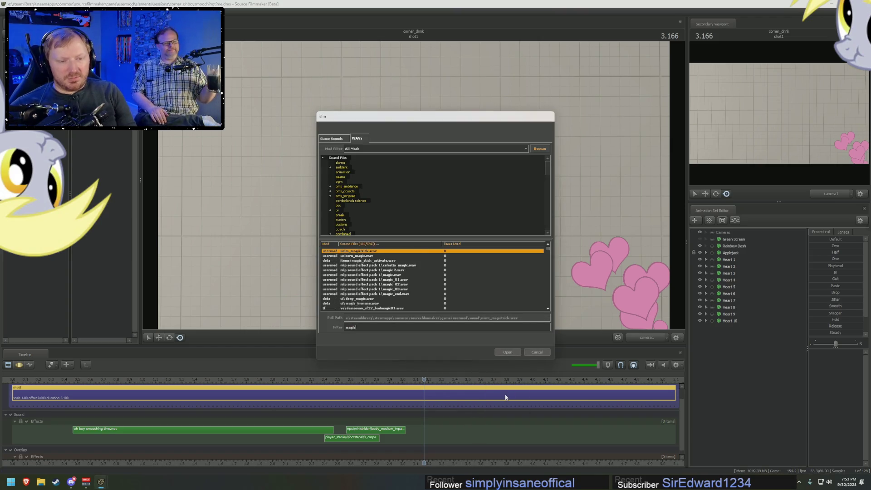
Audition magic stick, fire magic, electric10.wav, thunda_magic2 and fire staff sounds.
left_click(358, 261)
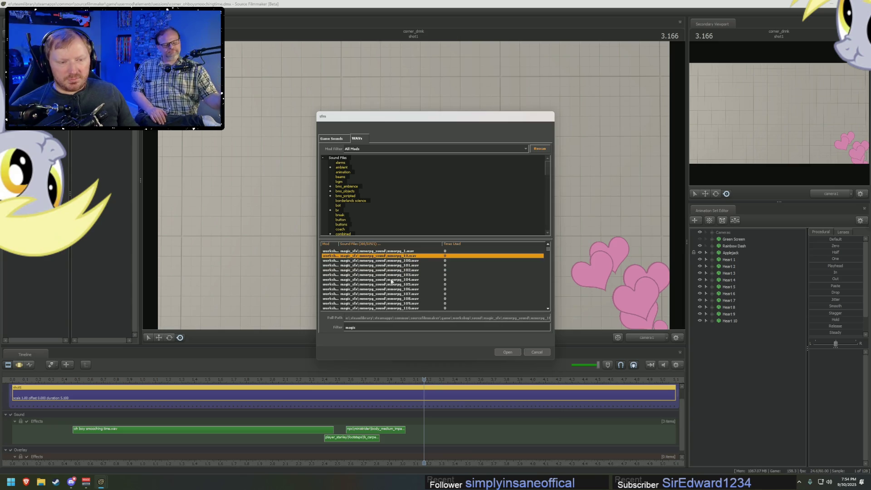
left_click(400, 282)
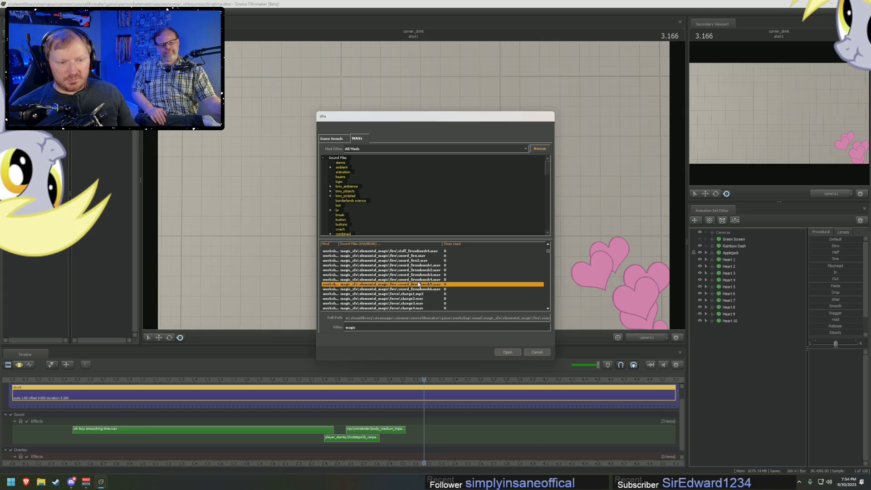
left_click(393, 271)
left_click(406, 285)
left_click(414, 270)
scroll(414, 269, "down", 3)
left_click(411, 275)
scroll(411, 287, "down", 2)
scroll(411, 286, "down", 2)
Audition ultra1.wav, ice magic, whoosh1, mana2, whoosh2 and drum_magic_1 sounds.
left_click(409, 269)
left_click(408, 280)
scroll(408, 299, "down", 2)
left_click(407, 285)
scroll(408, 284, "down", 3)
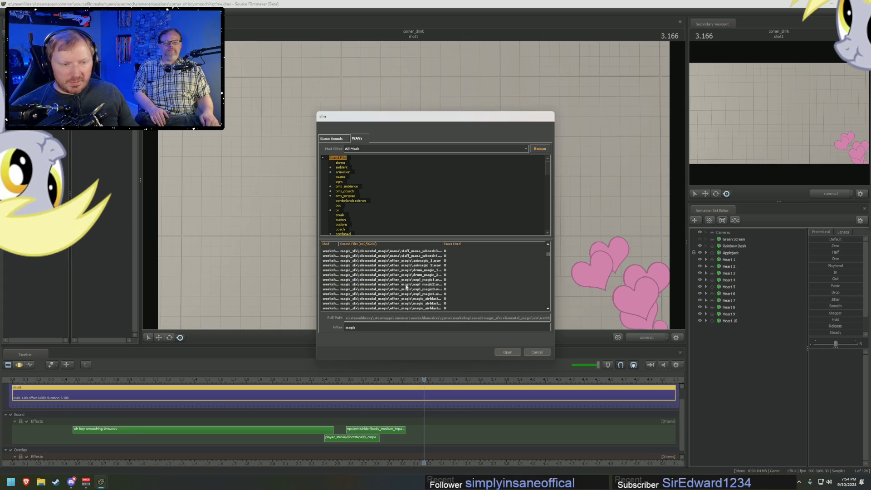
left_click(409, 270)
left_click(409, 266)
left_click(409, 275)
scroll(412, 287, "down", 1)
left_click(412, 284)
scroll(413, 287, "down", 5)
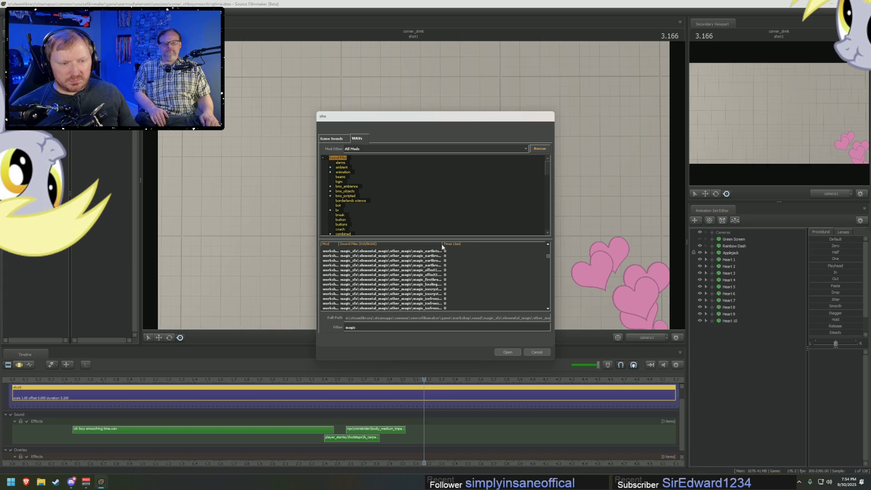
scroll(404, 286, "down", 5)
Audition more magic sounds ending on wata_magic4.wav, then bring up File Explorer.
left_click(407, 266)
scroll(407, 268, "up", 4)
left_click(408, 271)
left_click(406, 279)
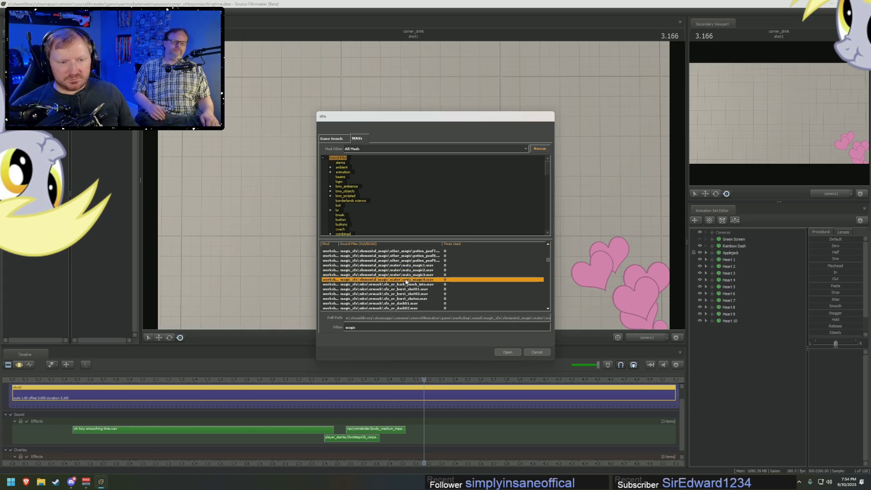
scroll(404, 297, "down", 8)
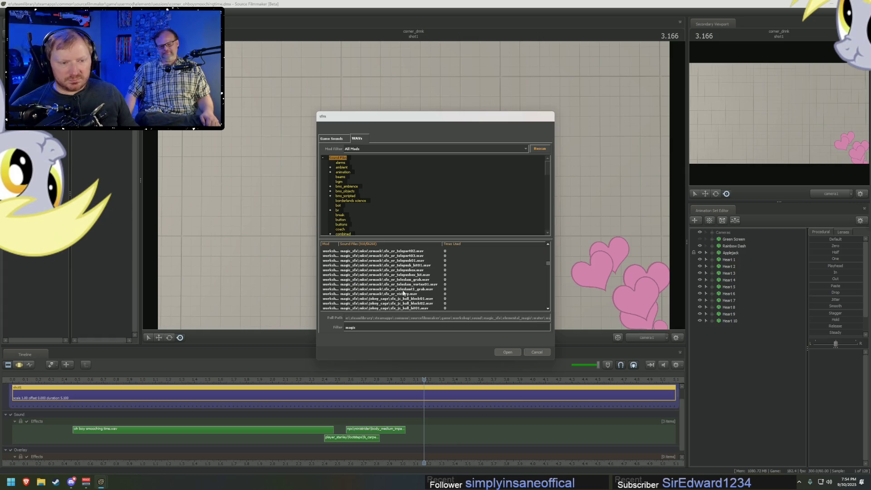
scroll(403, 292, "down", 5)
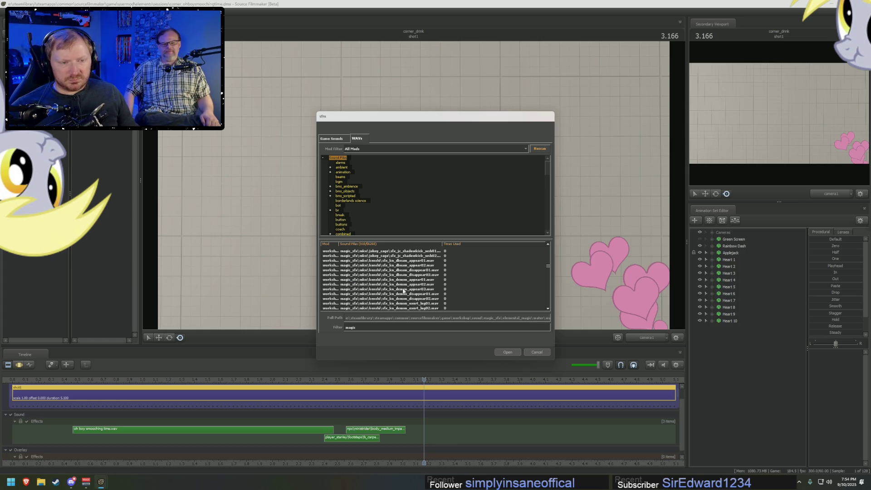
left_click(41, 482)
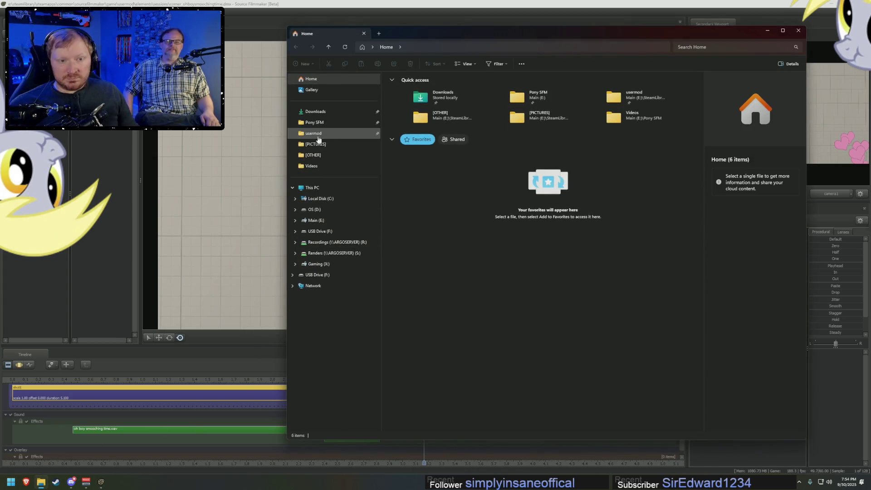
Open the ARGOSERVER network share and go into Music > Sound Effects.
left_click(312, 286)
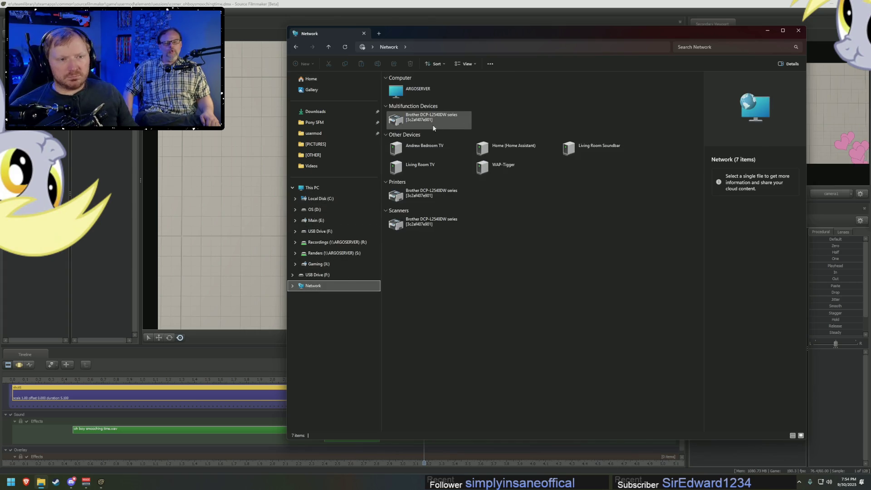
double_click(421, 100)
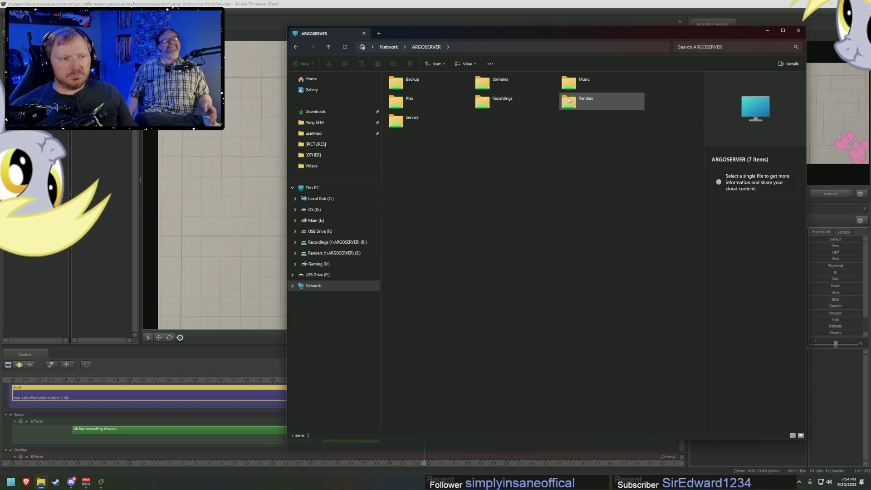
double_click(571, 78)
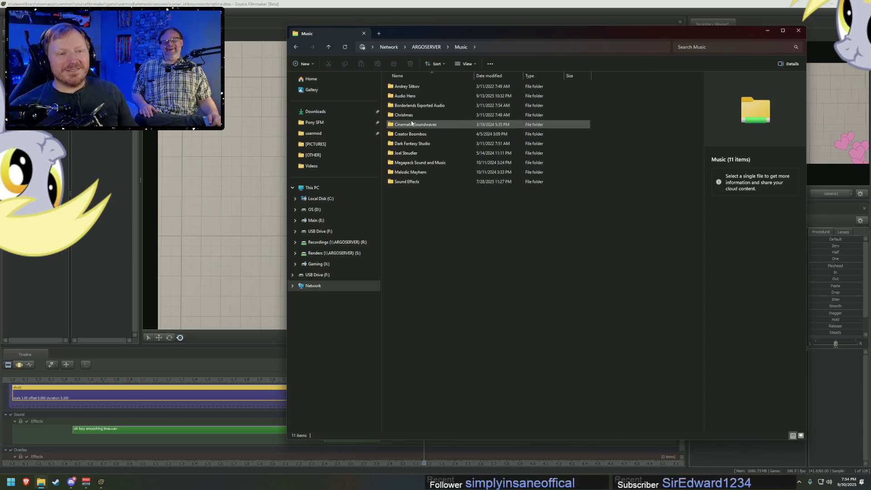
double_click(412, 182)
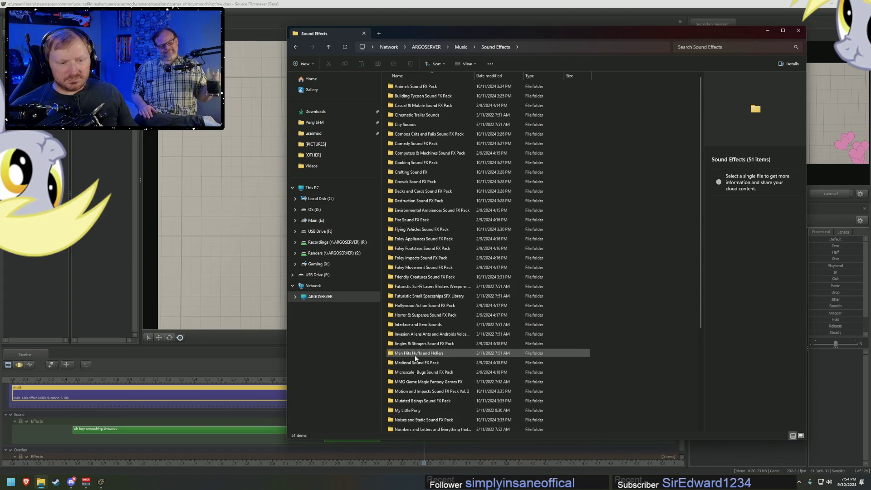
Look inside the Megapack Sound and Music, Creator Boombox and Joel Steudler folders under Music.
left_click(462, 47)
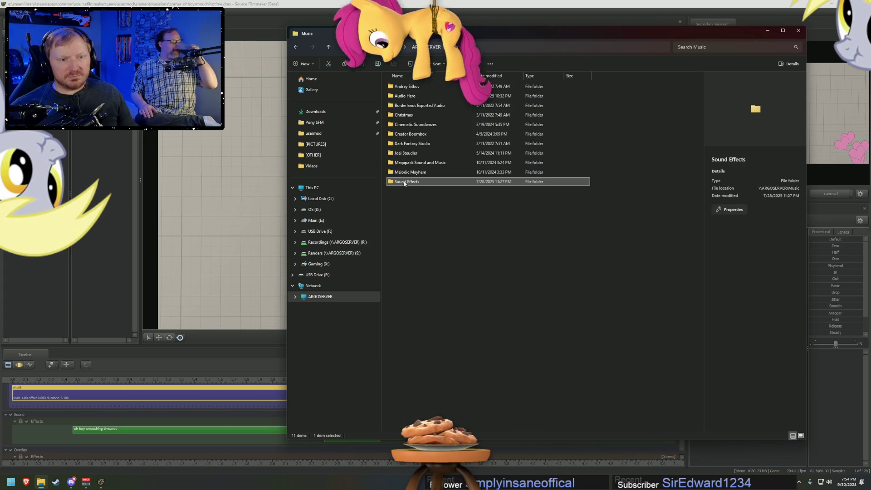
double_click(412, 162)
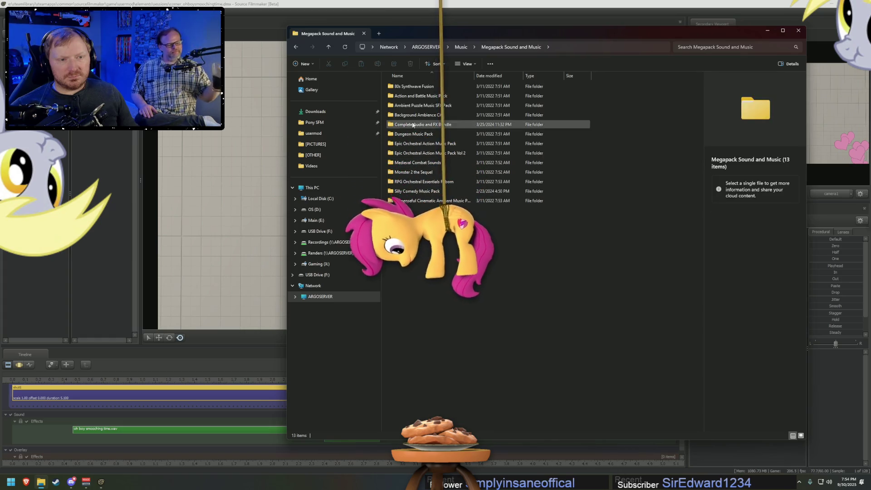
left_click(461, 47)
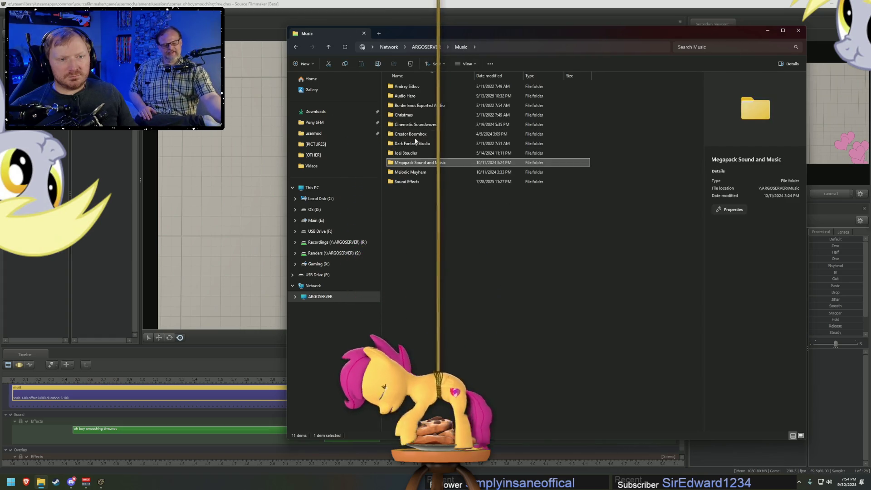
left_click(416, 134)
double_click(416, 134)
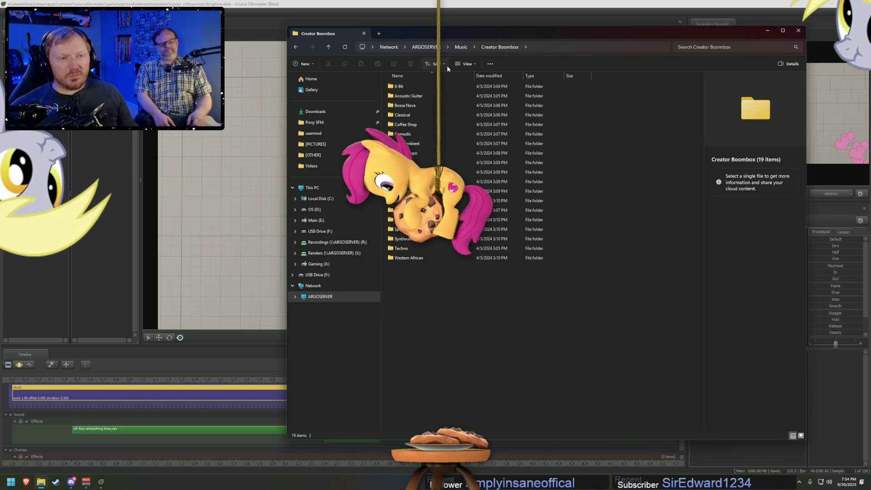
left_click(461, 46)
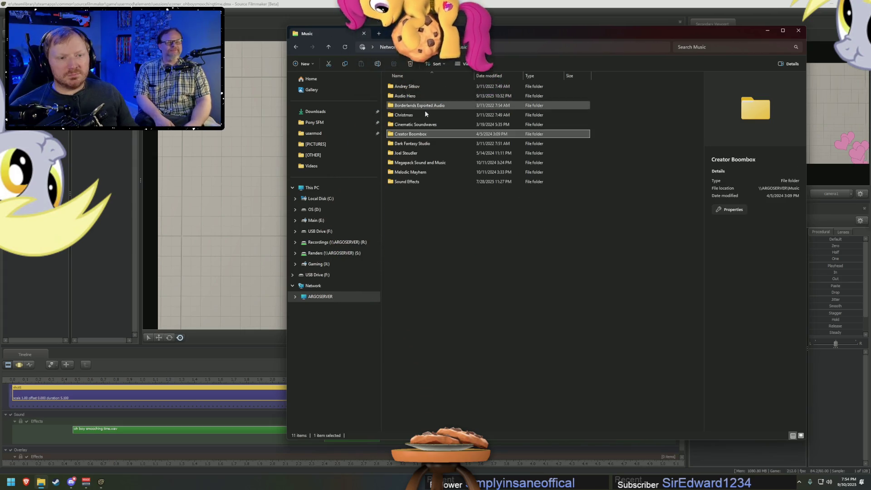
double_click(404, 154)
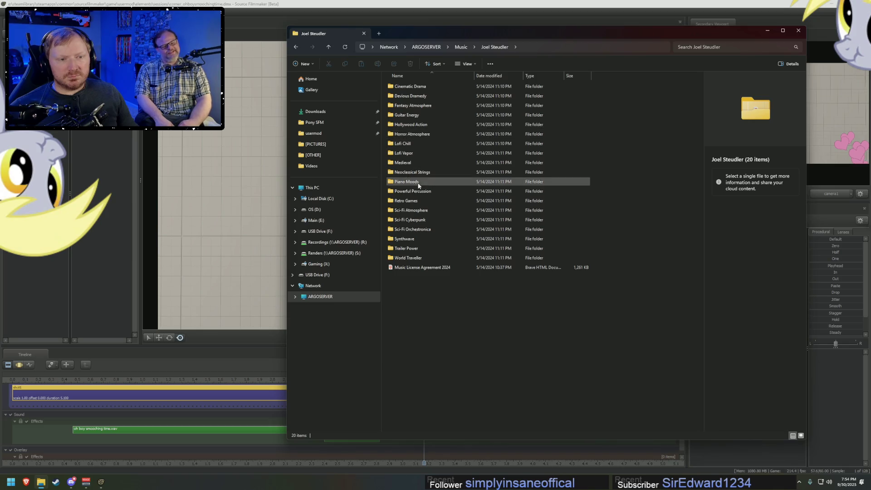
left_click(462, 47)
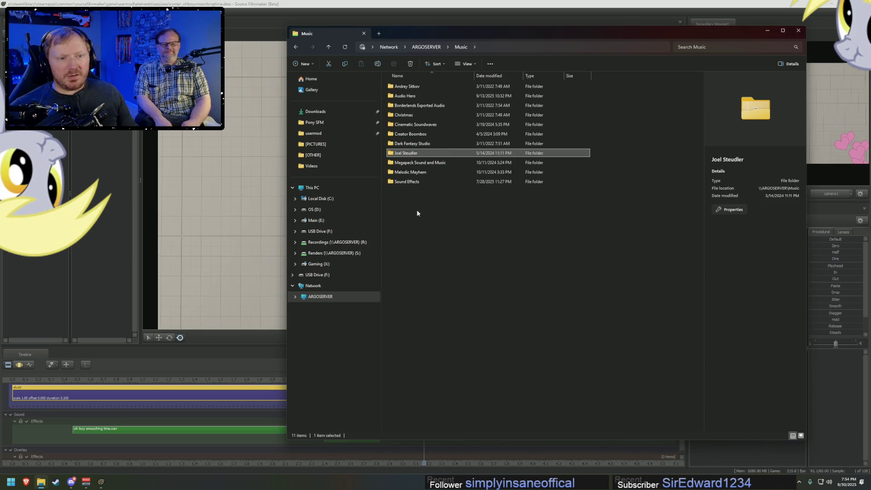
Reopen Sound Effects, browse Comedy Sound FX Pack > Misc, and return to Sound Effects to search.
double_click(410, 181)
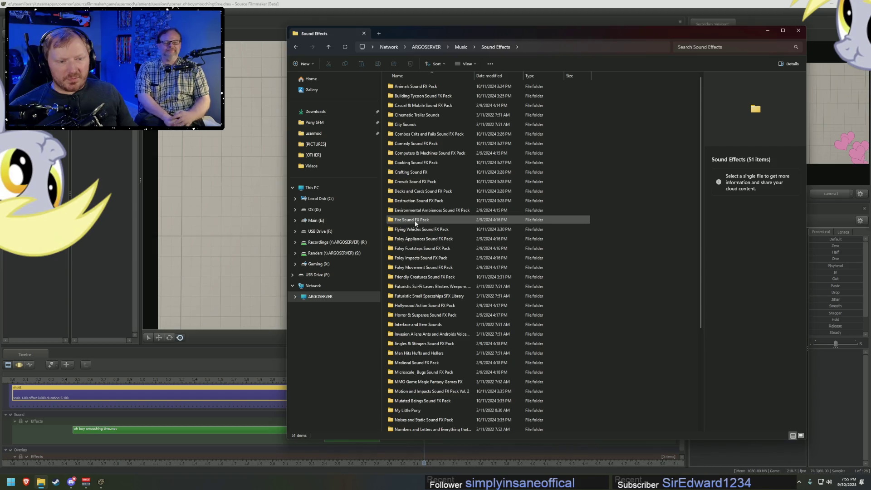
left_click(418, 356)
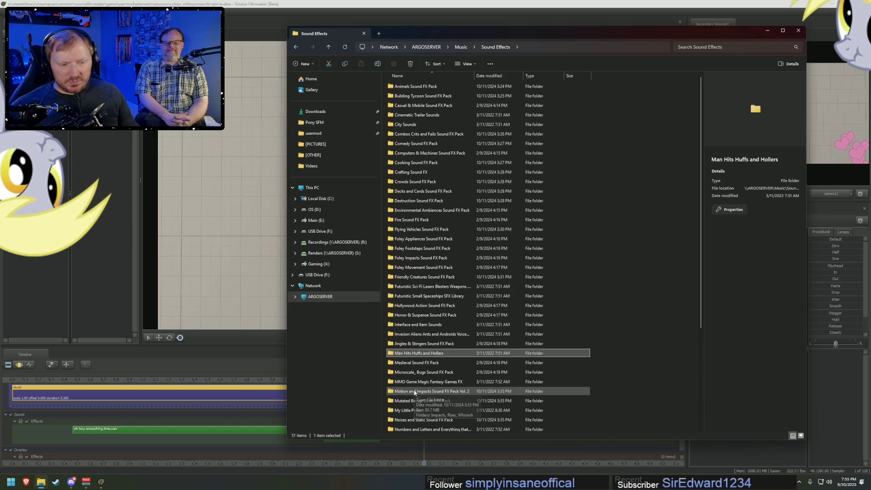
scroll(449, 418, "down", 4)
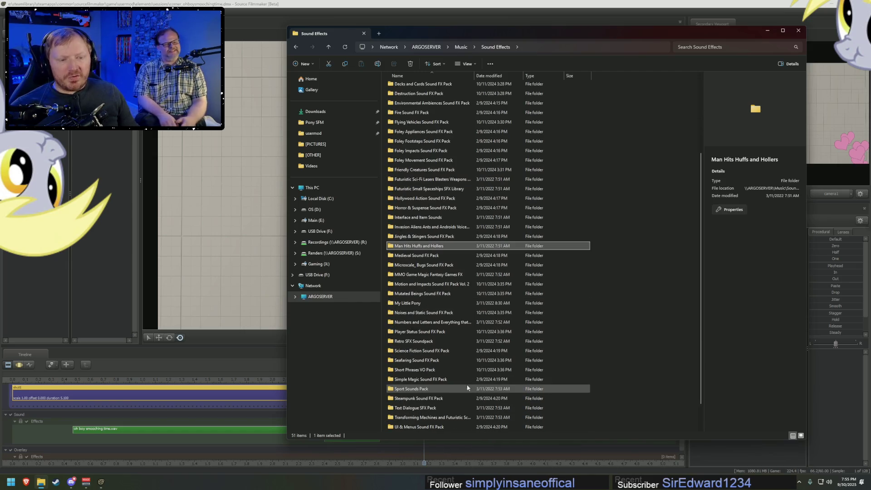
scroll(467, 381, "up", 4)
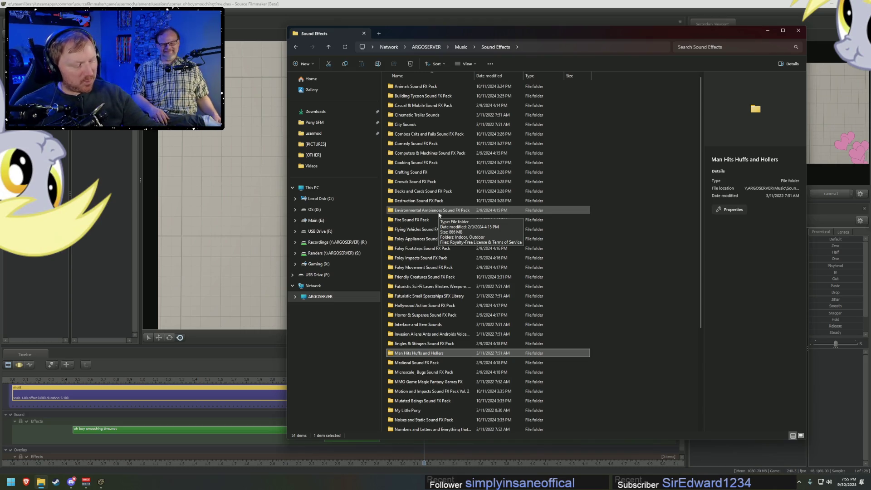
double_click(418, 142)
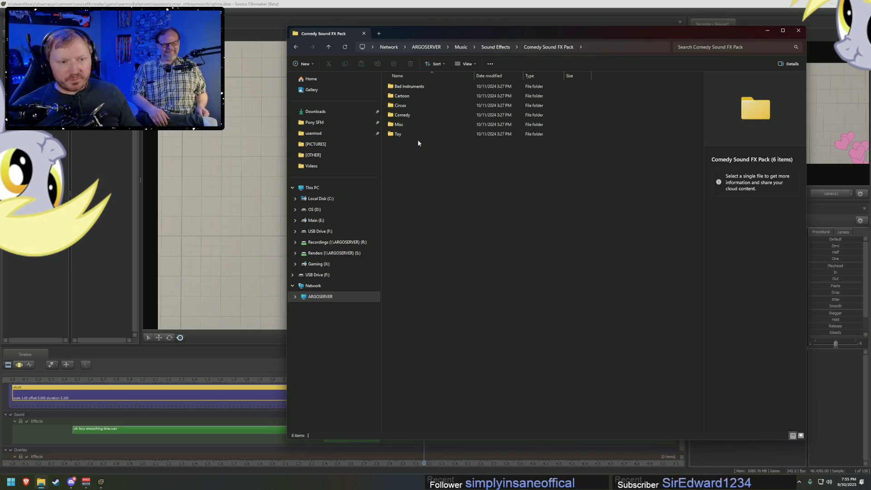
double_click(404, 125)
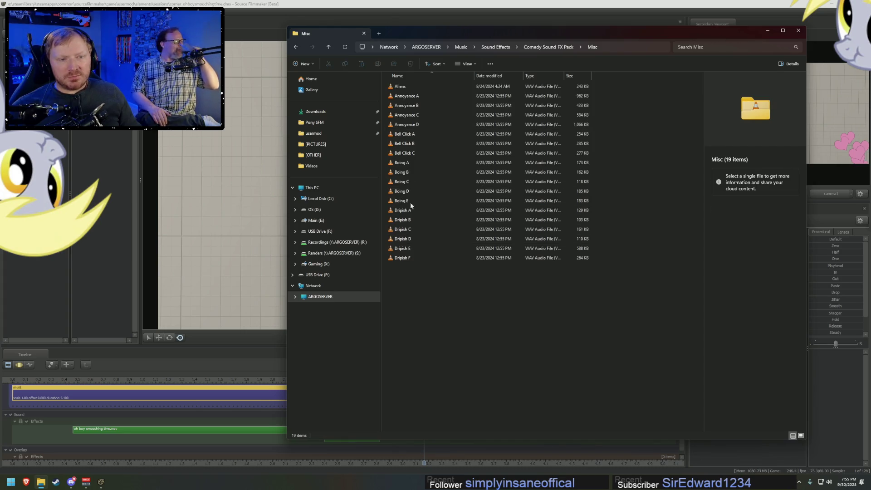
left_click(531, 47)
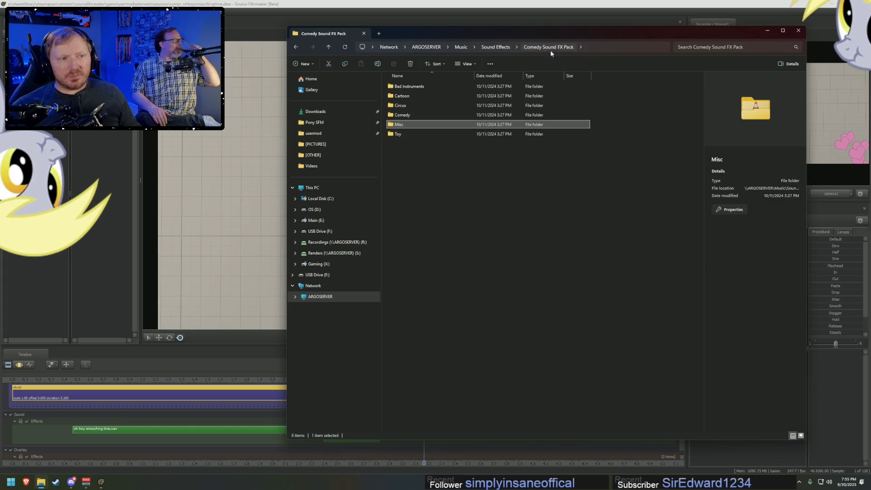
left_click(698, 47)
left_click(503, 50)
type("magic")
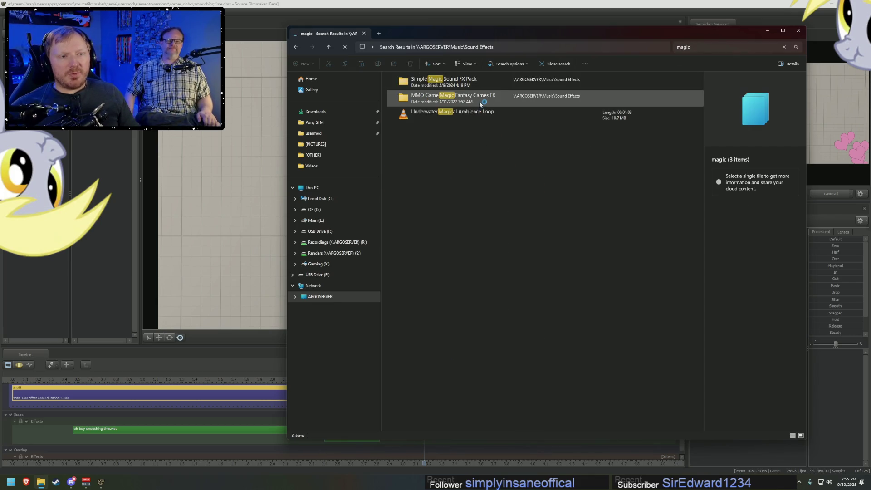
Browse MMO Game Magic Fantasy Games FX through Designed and Holy_Divine_Heal, then into Source.
double_click(481, 104)
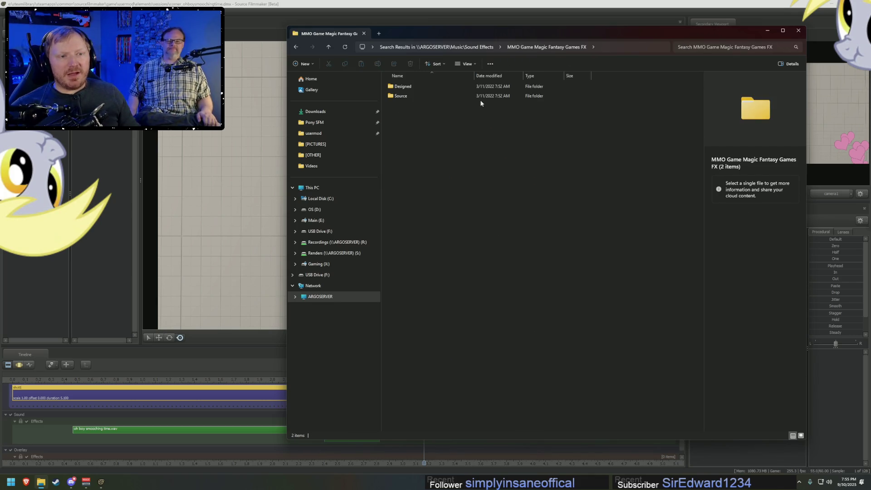
double_click(391, 89)
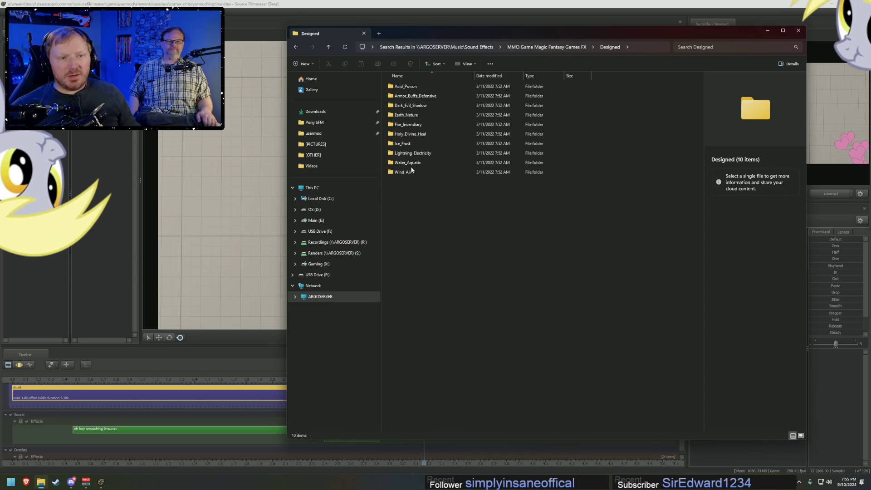
double_click(408, 134)
left_click(411, 115)
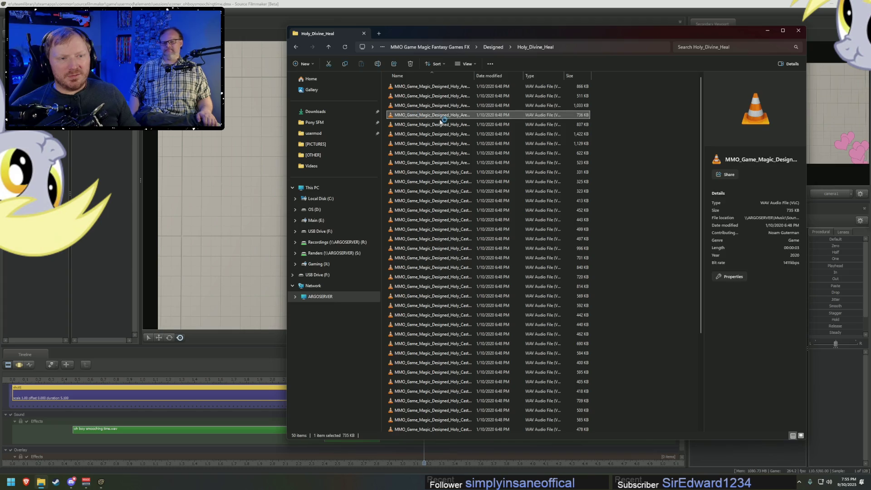
left_click(486, 48)
left_click(475, 50)
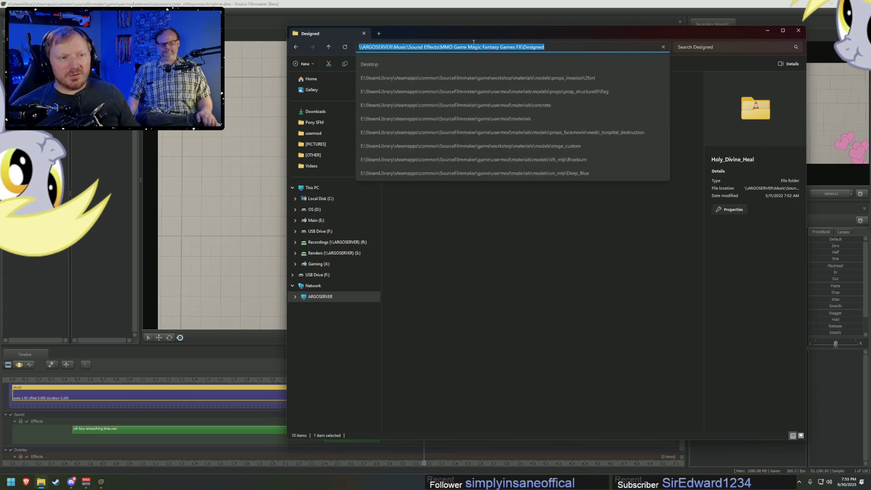
key("Return")
left_click(542, 52)
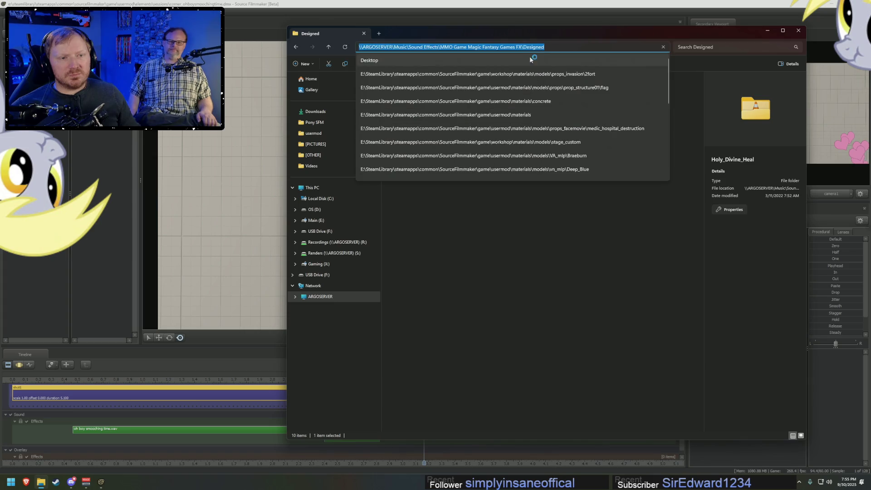
key("Return")
left_click(555, 51)
double_click(407, 95)
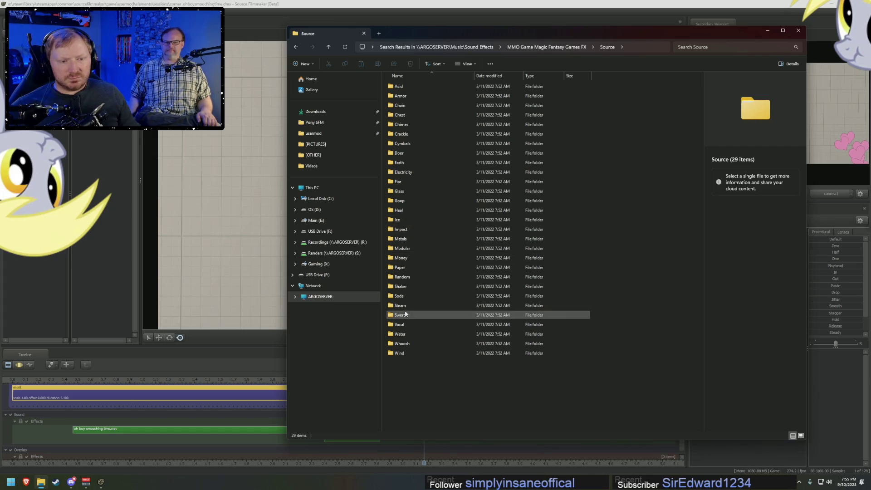
Move the media player aside and preview crackle clip 06 from the Crackle folder.
left_click(266, 148)
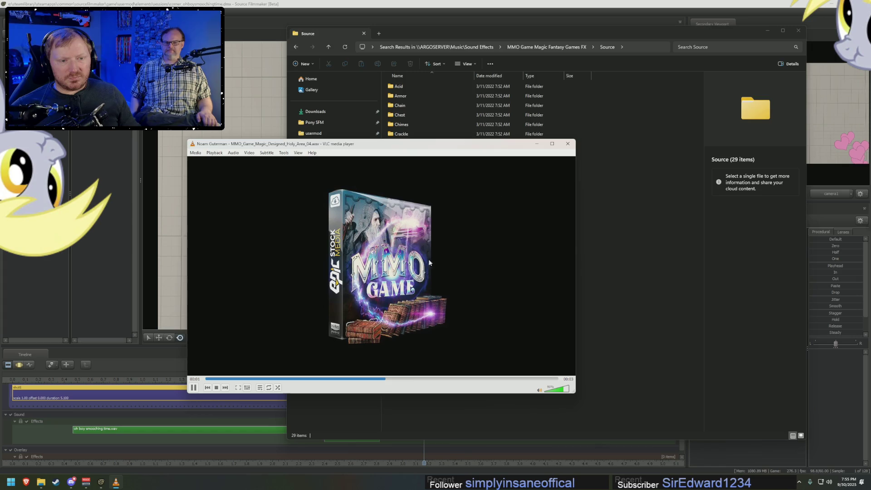
mouse_move(486, 144)
left_mouse_down()
mouse_move(212, 180)
mouse_move(221, 180)
left_mouse_up()
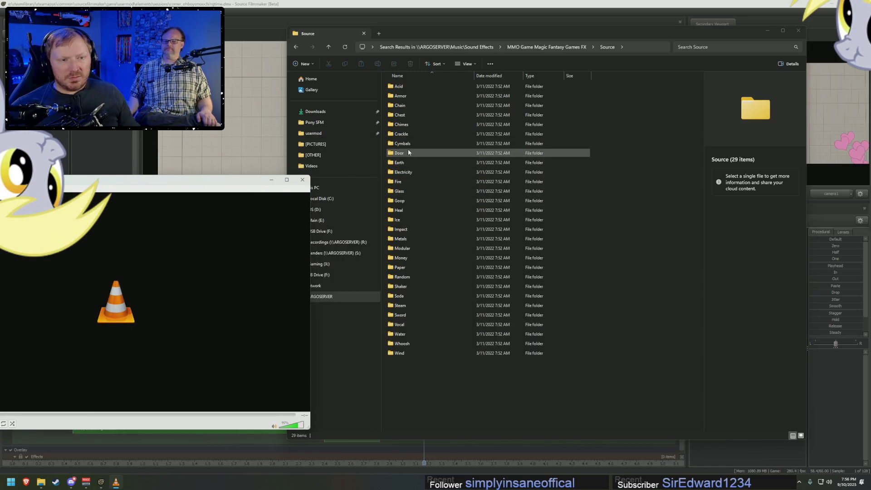
double_click(405, 135)
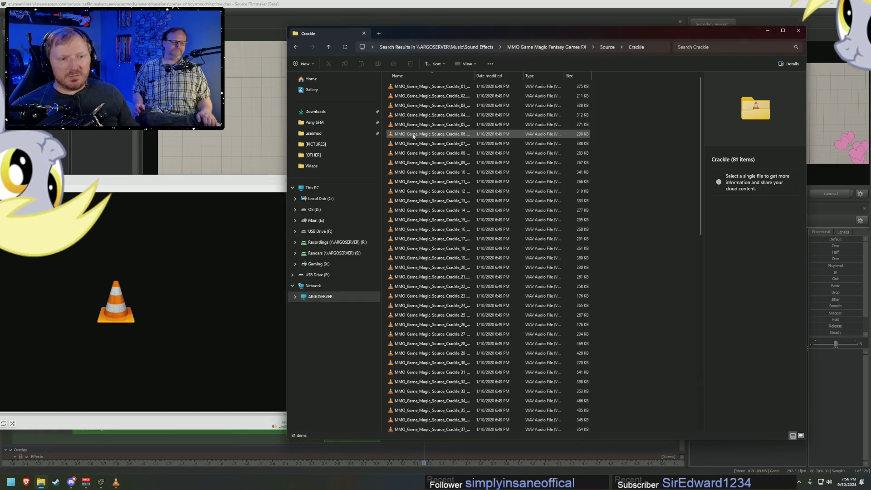
double_click(405, 135)
left_click(607, 48)
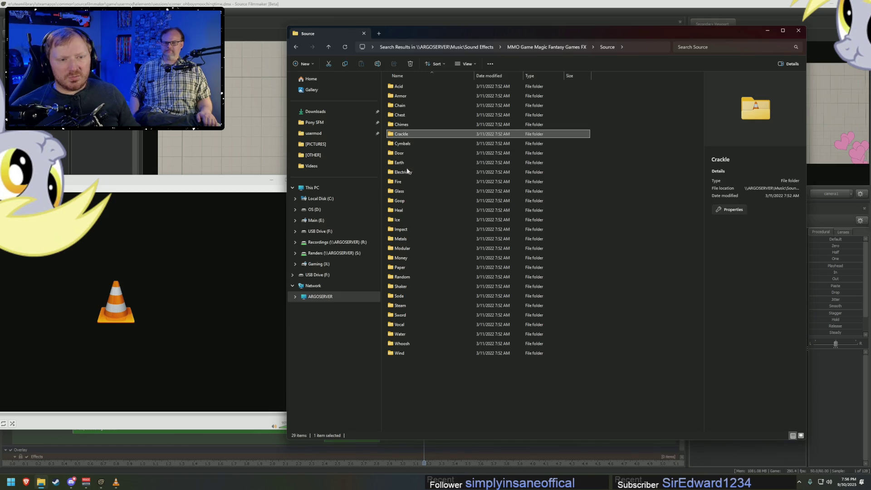
Open the Chimes folder and preview chime clips 06, 08, 03, 01, 20, 22 and 23.
double_click(402, 125)
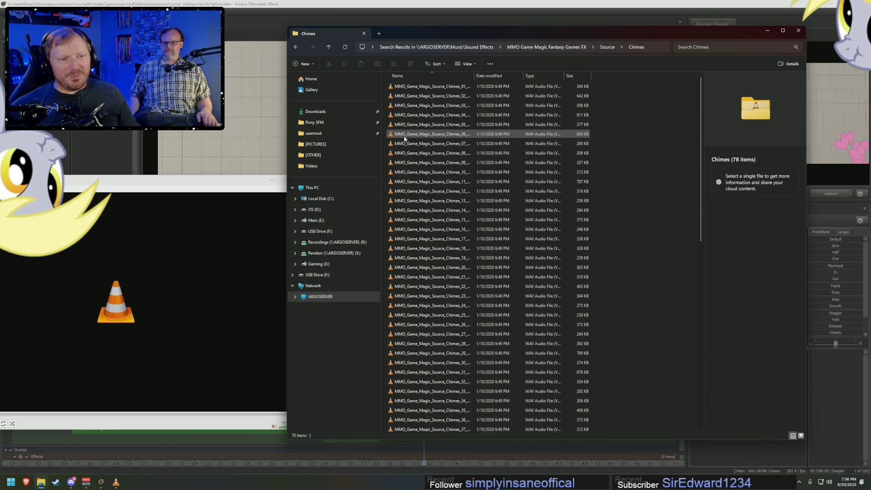
double_click(404, 137)
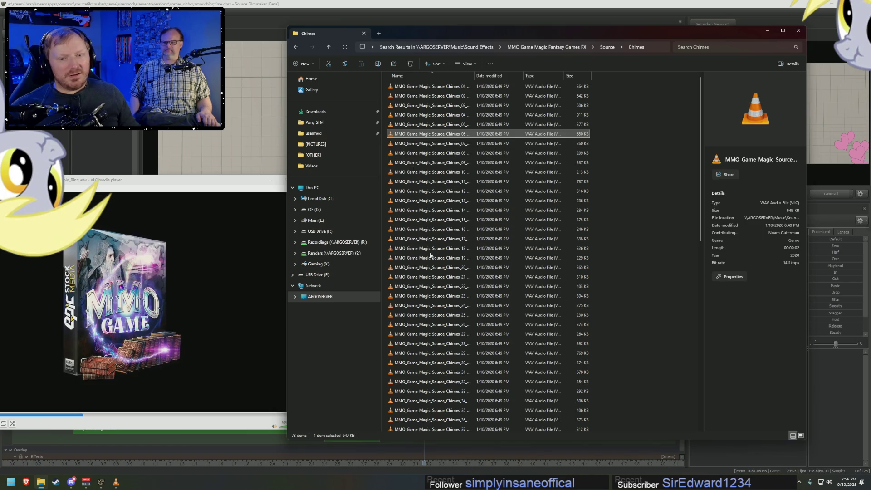
double_click(431, 152)
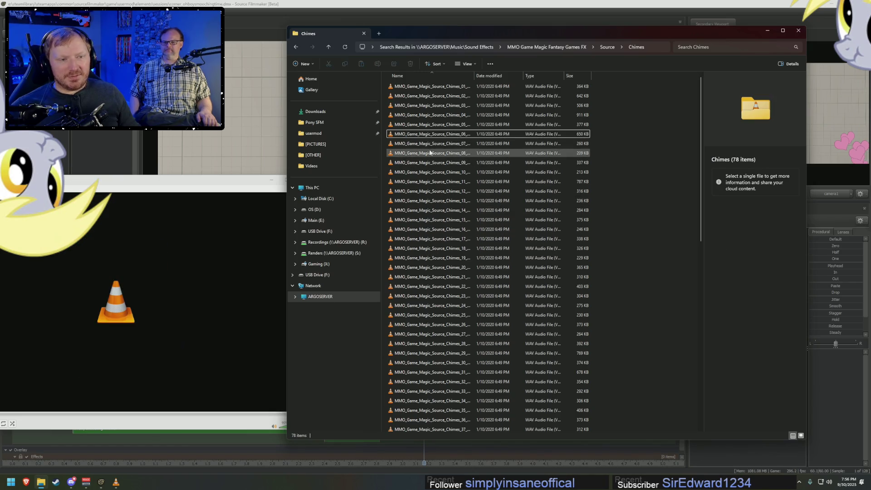
double_click(431, 105)
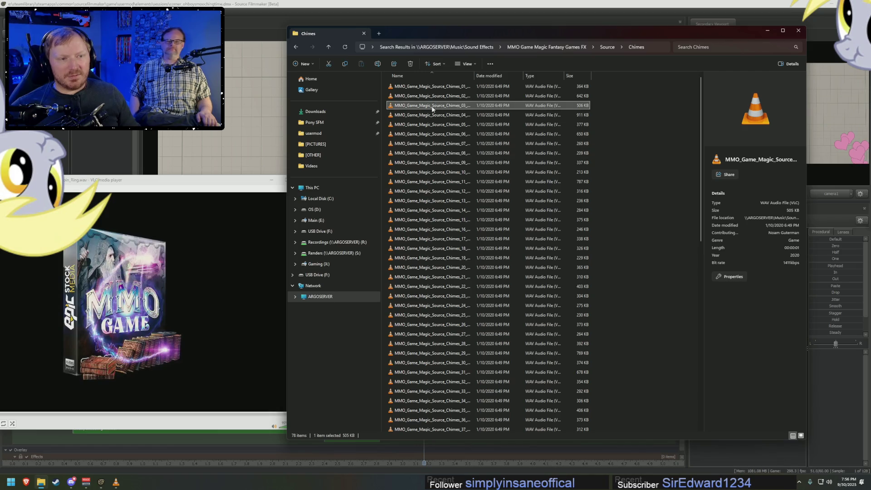
double_click(441, 133)
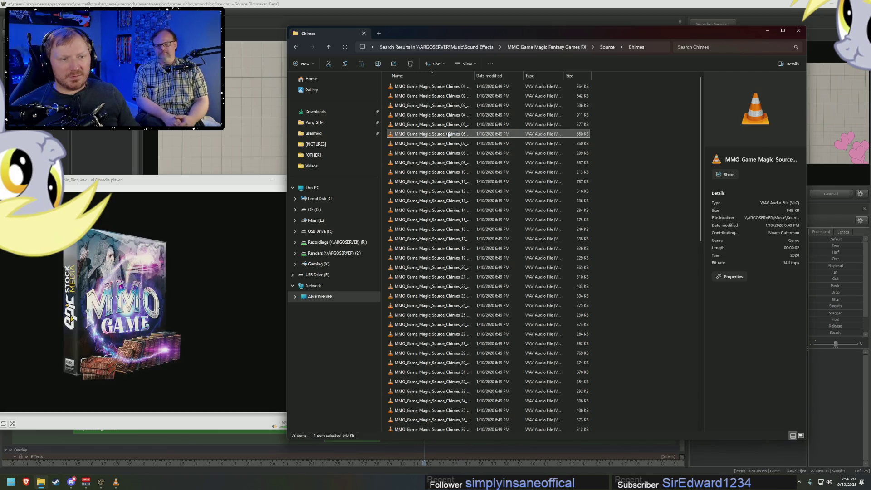
double_click(452, 87)
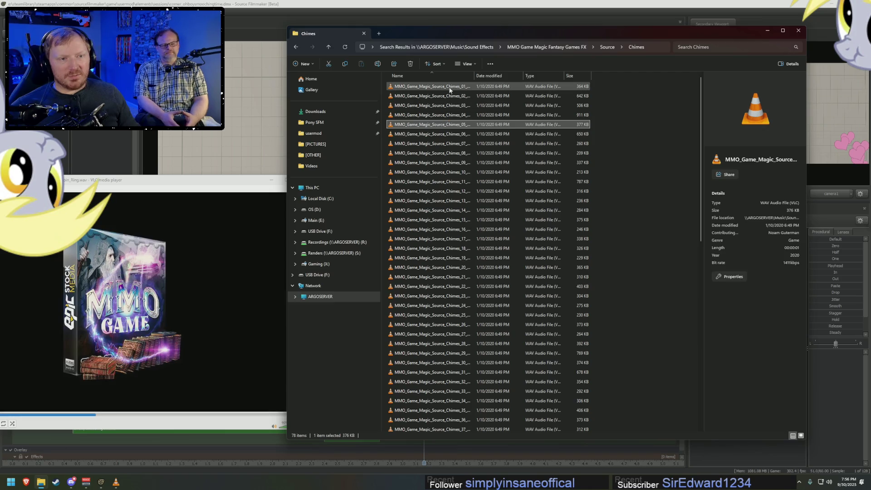
double_click(421, 269)
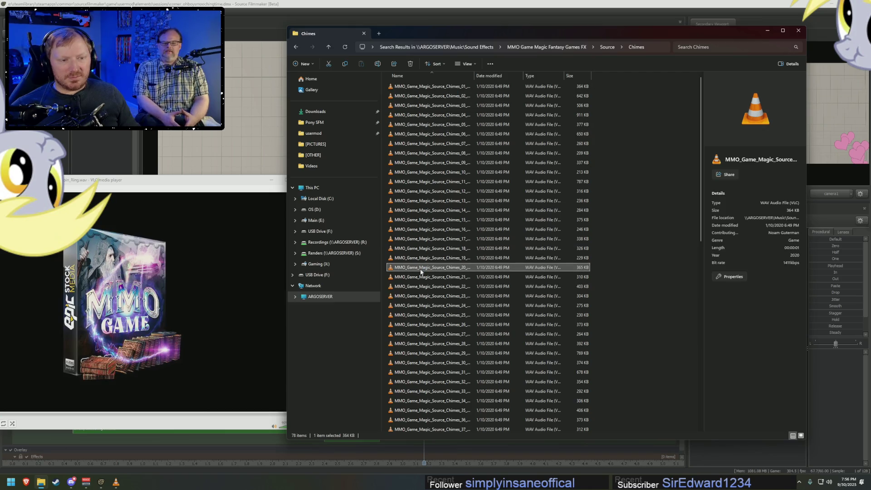
double_click(438, 87)
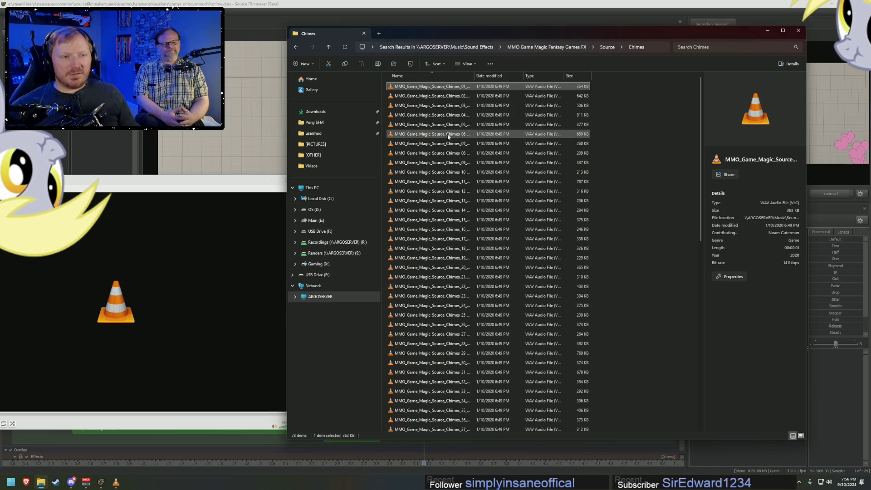
double_click(441, 287)
key("Down")
key("Return")
Preview chime clips 24, 25, 26, 28, 29, 32 and 34.
double_click(451, 307)
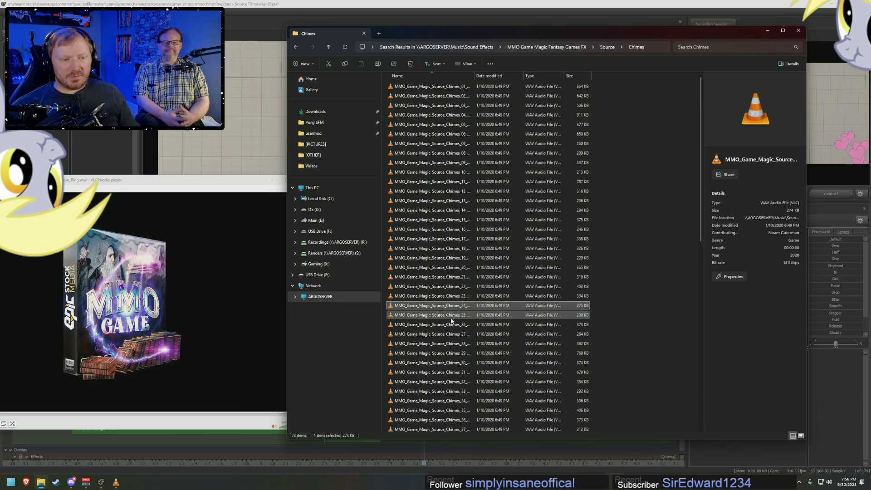
double_click(452, 316)
double_click(451, 326)
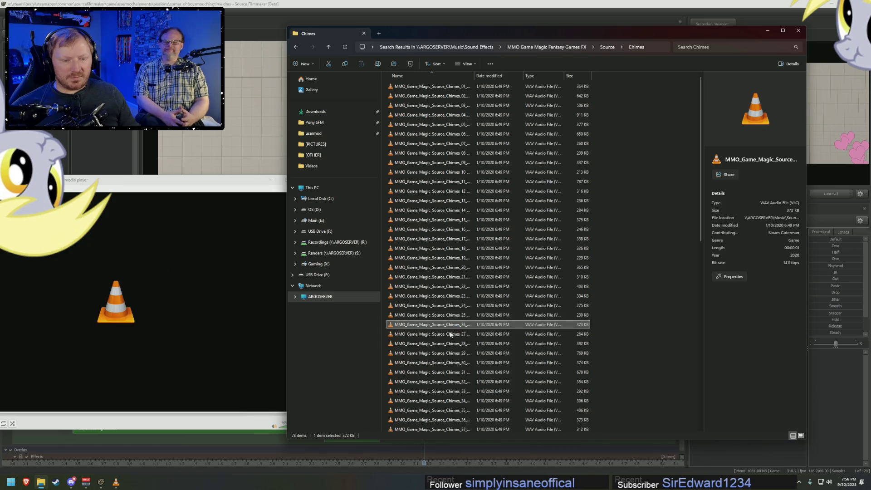
double_click(447, 344)
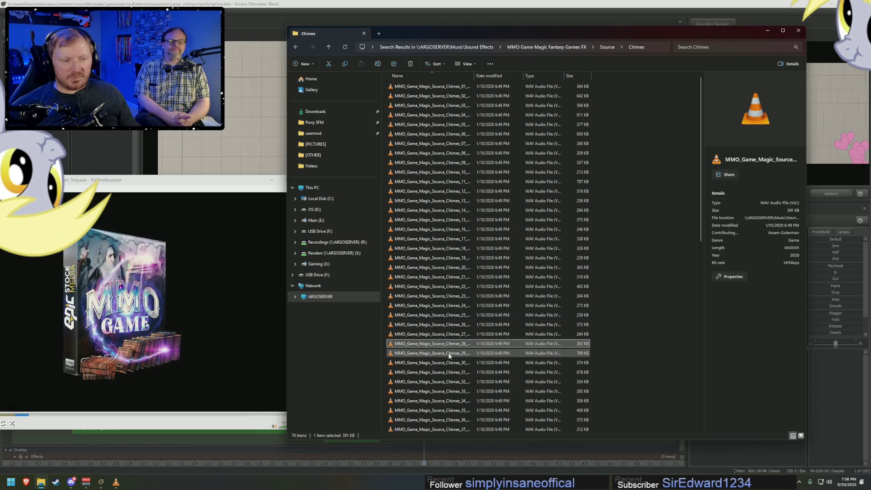
double_click(449, 355)
double_click(451, 383)
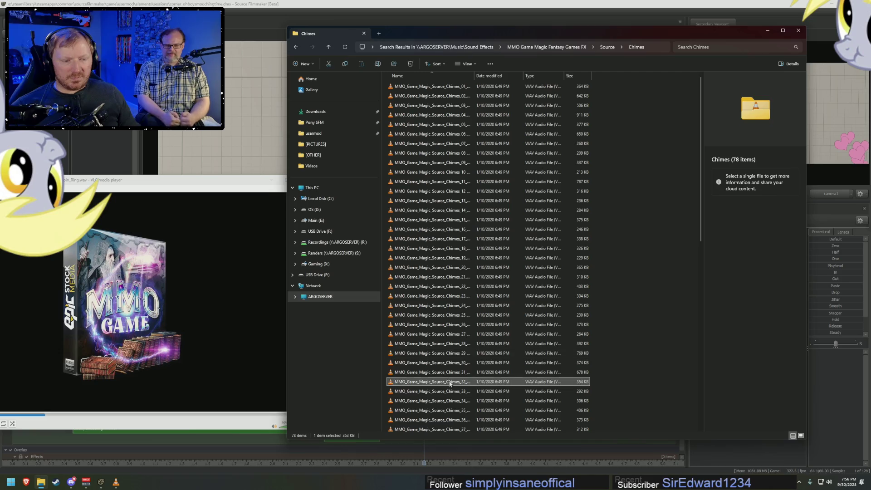
double_click(451, 401)
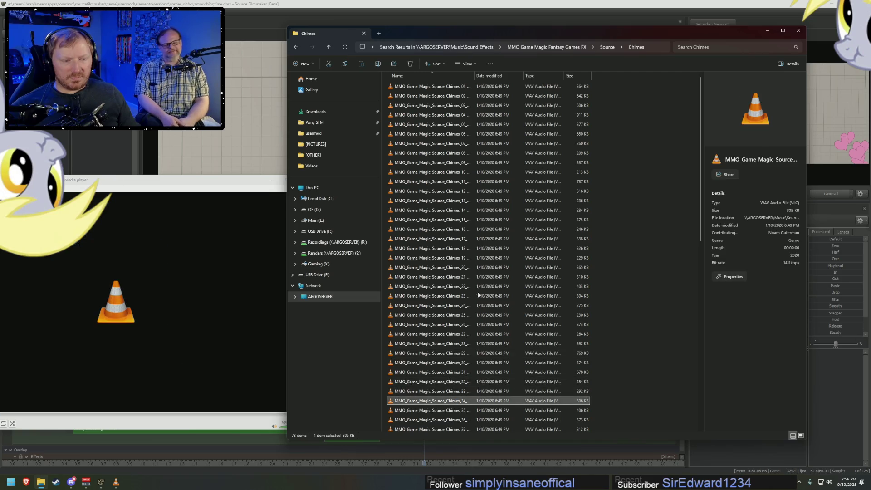
Preview chime clips 07 down through 02, then close the VLC media player.
double_click(454, 143)
double_click(452, 133)
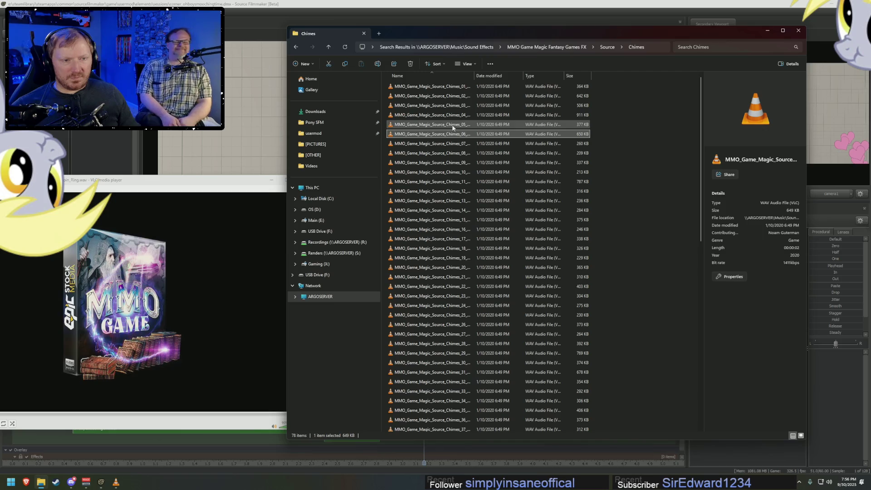
double_click(453, 126)
double_click(454, 116)
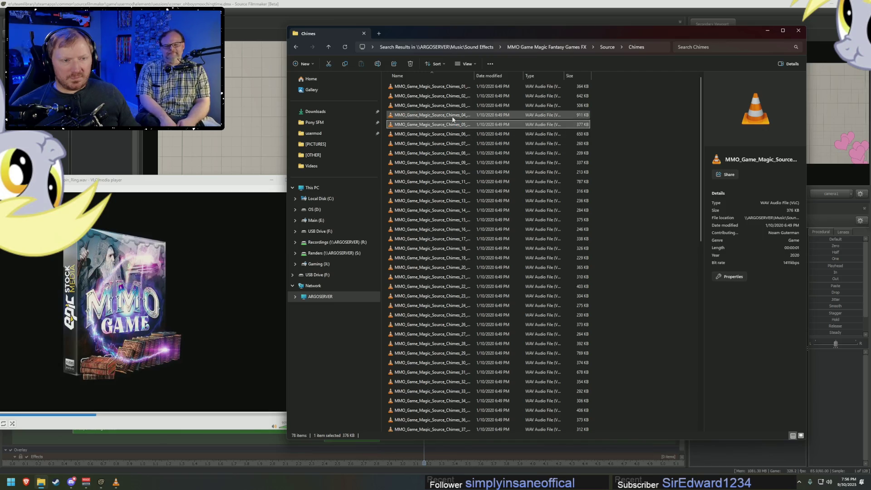
double_click(454, 106)
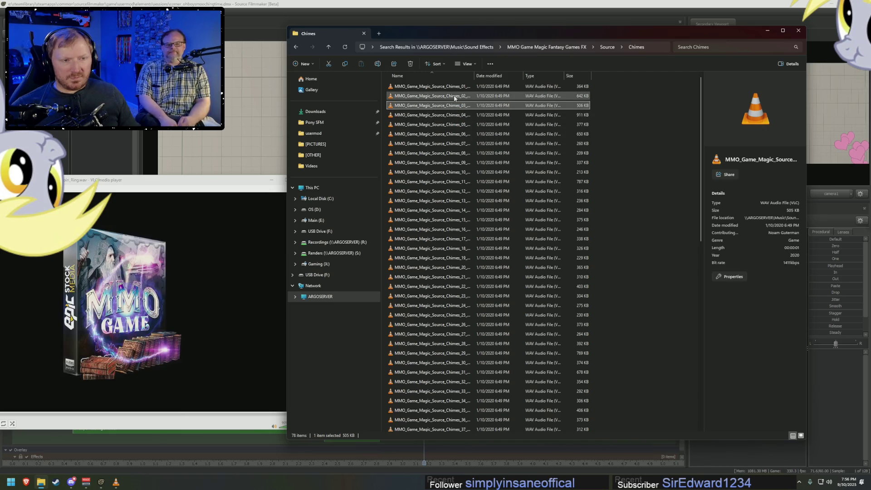
double_click(455, 96)
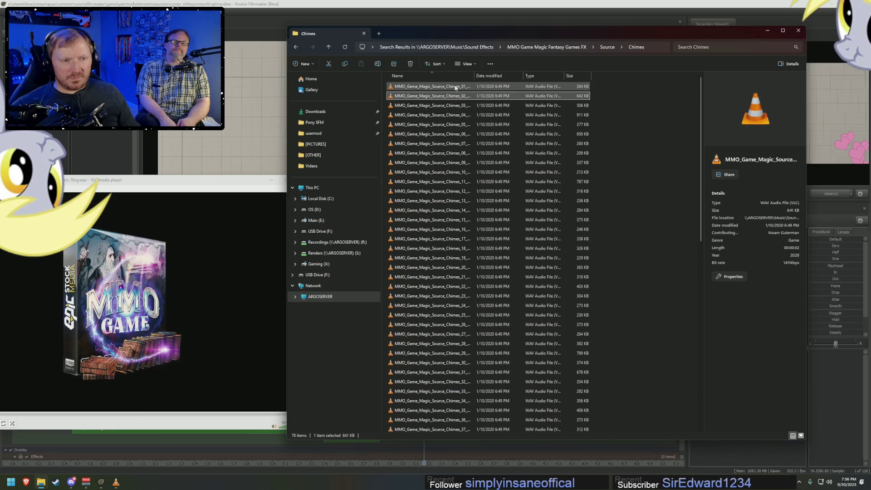
left_click(279, 180)
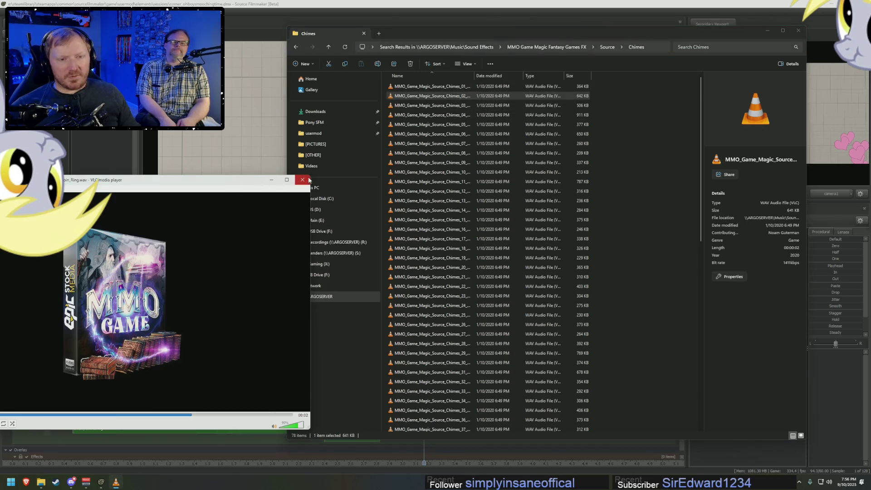
left_click(309, 180)
key("super")
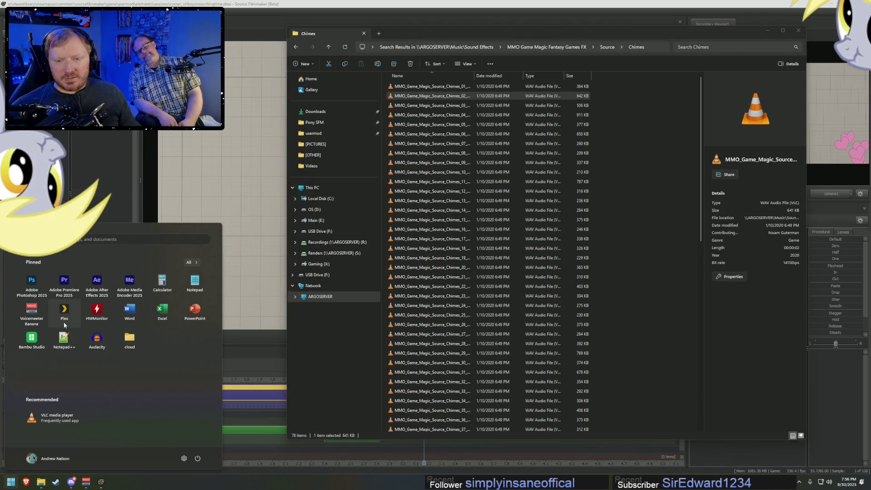
Load Chimes_01_Bell_Twinkle_Coin_Ring into Audacity and export it as a WAV for Source Filmmaker.
left_click(96, 340)
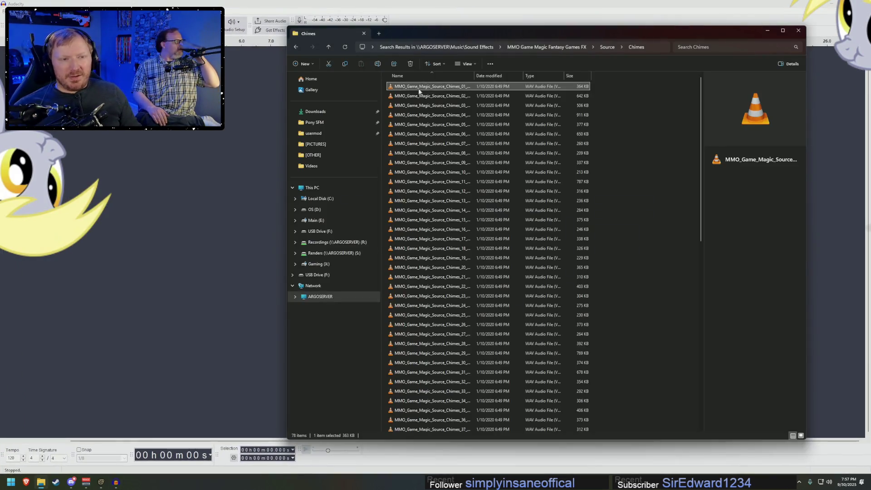
left_click_drag(431, 86, 96, 233)
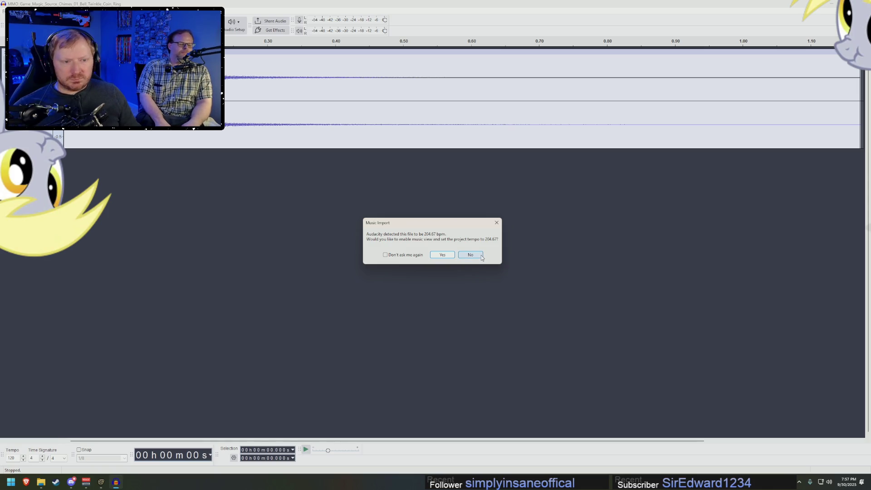
left_click(445, 255)
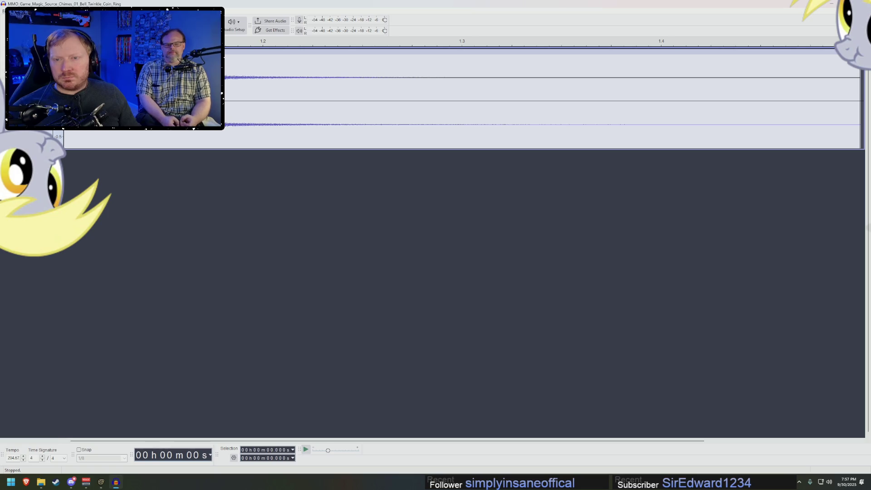
key("ctrl+shift+e")
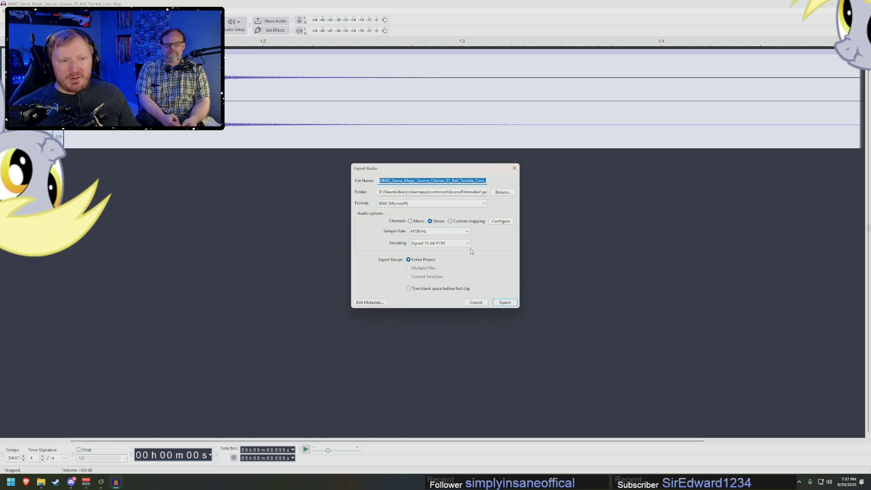
left_click(504, 303)
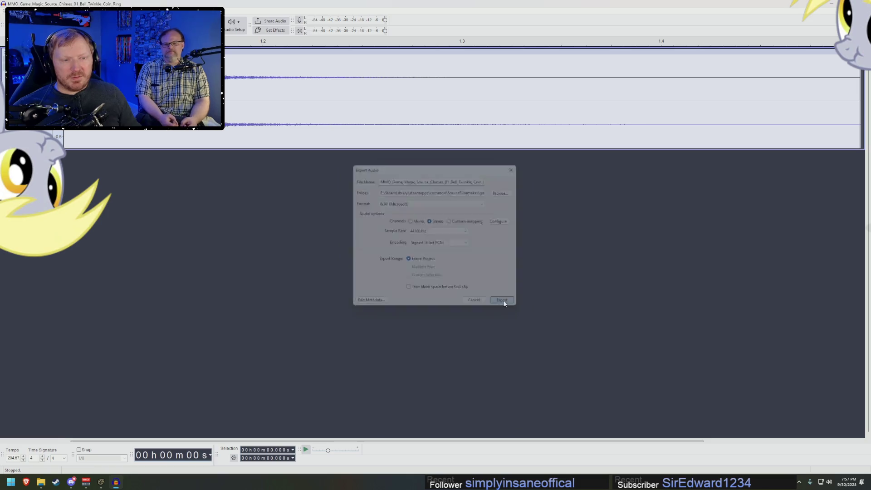
mouse_move(100, 486)
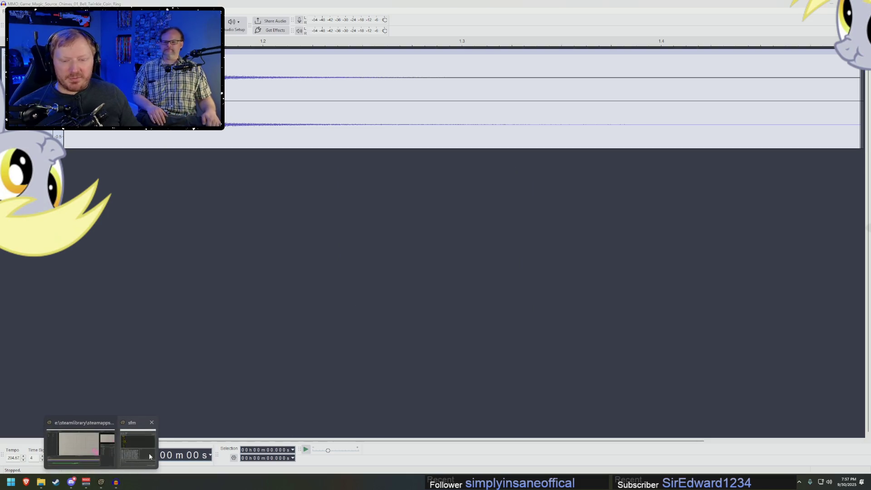
left_click(139, 443)
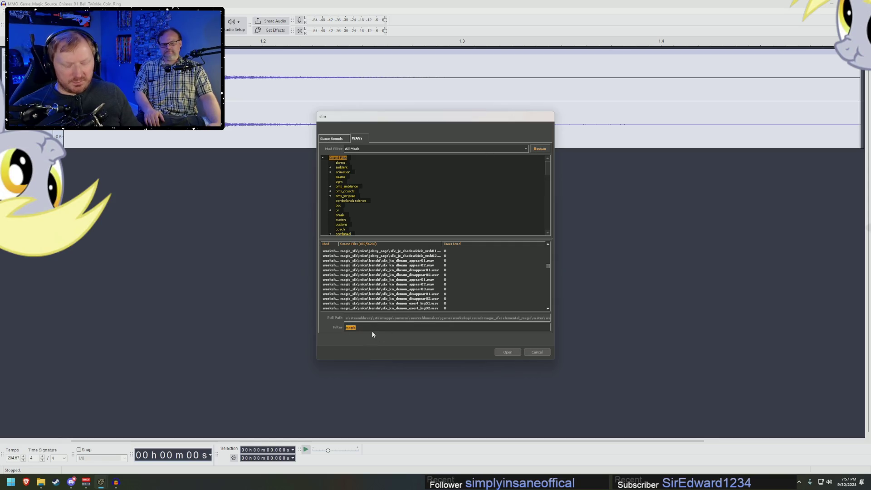
Filter sounds for 'chime', rescan, and add the exported usermod chime WAV to the scene.
type("chime")
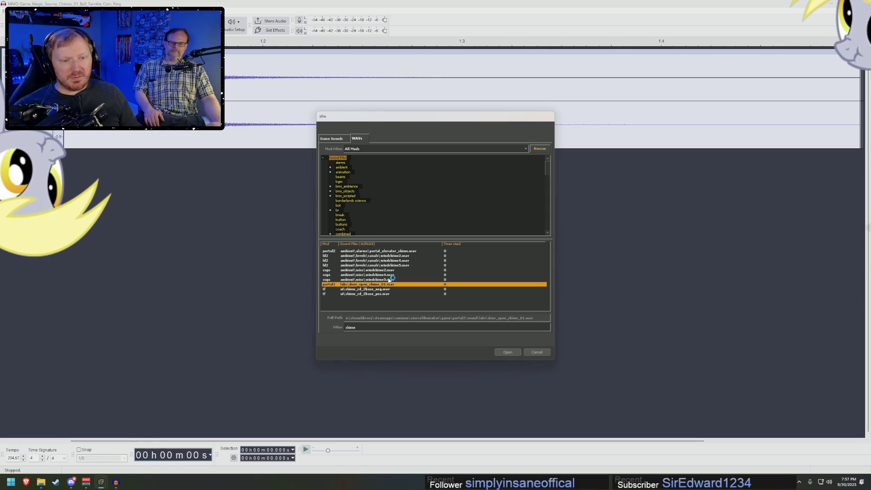
left_click(388, 280)
left_click(536, 149)
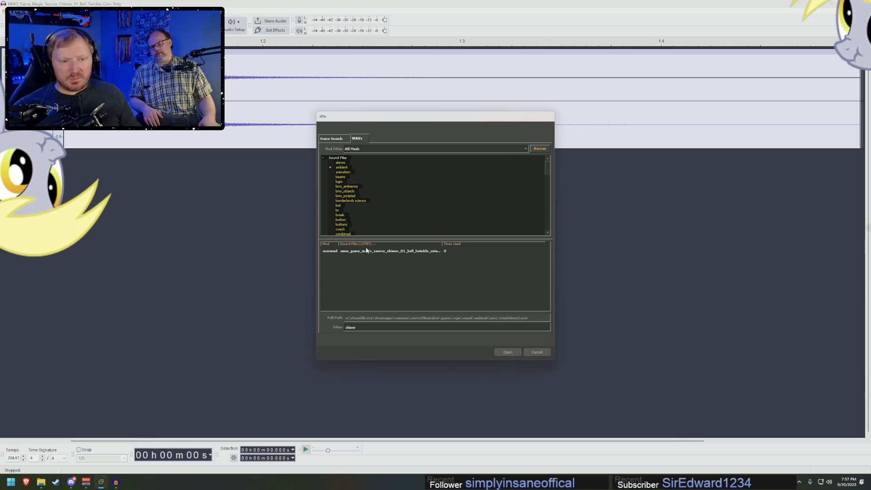
left_click(369, 251)
left_click(507, 352)
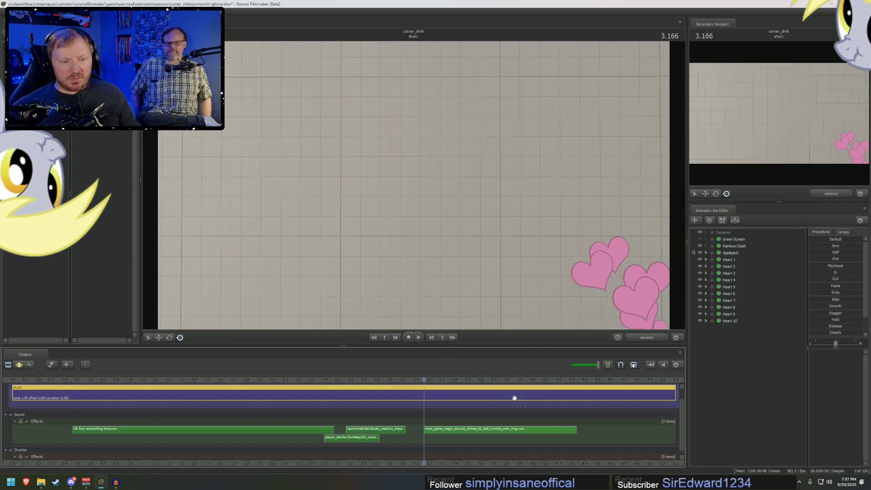
Move the chime clip to the second sound row near 2.5 s and play to hear it.
mouse_move(445, 381)
left_mouse_down()
mouse_move(341, 376)
mouse_move(396, 380)
left_mouse_up()
left_click(455, 431)
left_click_drag(455, 431, 416, 440)
left_click(338, 383)
key("space")
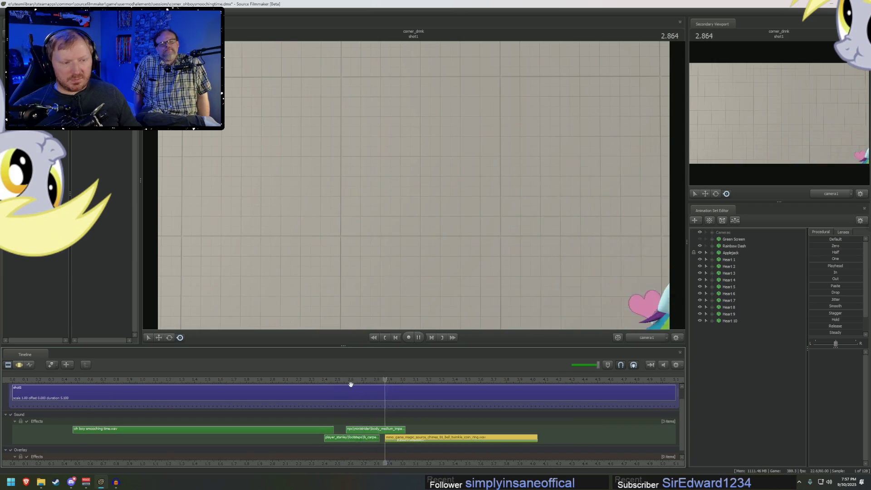
key("space")
Nudge the chime clip earlier onto the third sound row and replay from about 2 s.
left_click_drag(407, 441, 402, 440)
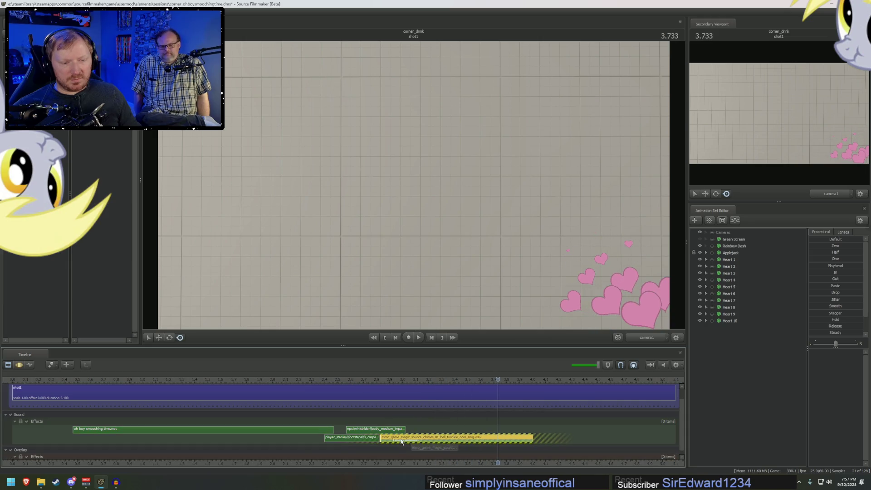
left_click_drag(369, 382, 459, 386)
left_click_drag(399, 437, 395, 439)
left_click_drag(370, 389, 460, 396)
key("space")
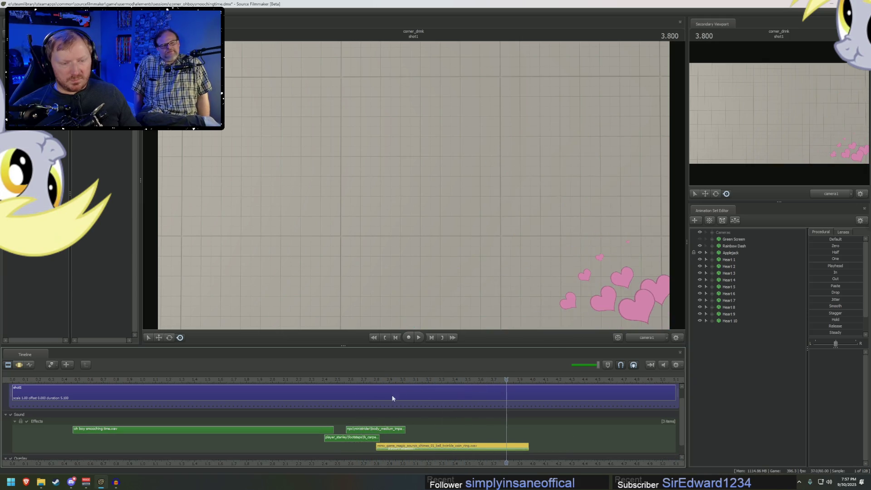
left_click(278, 386)
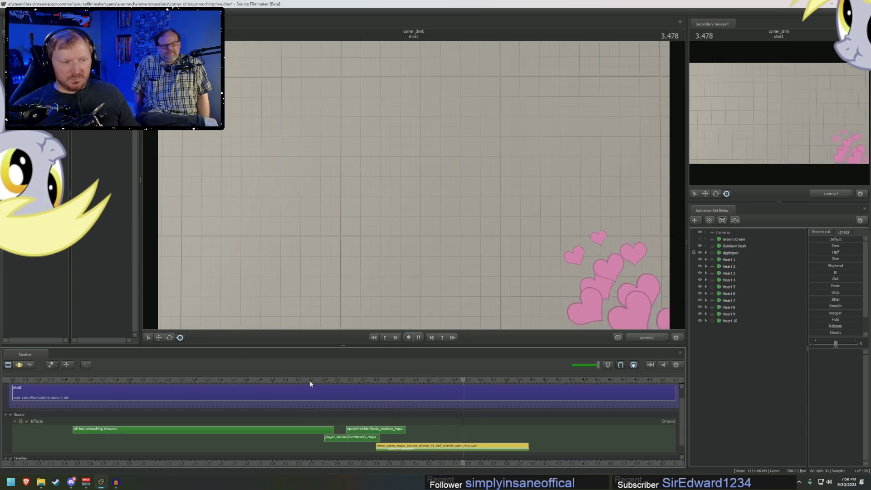
key("space")
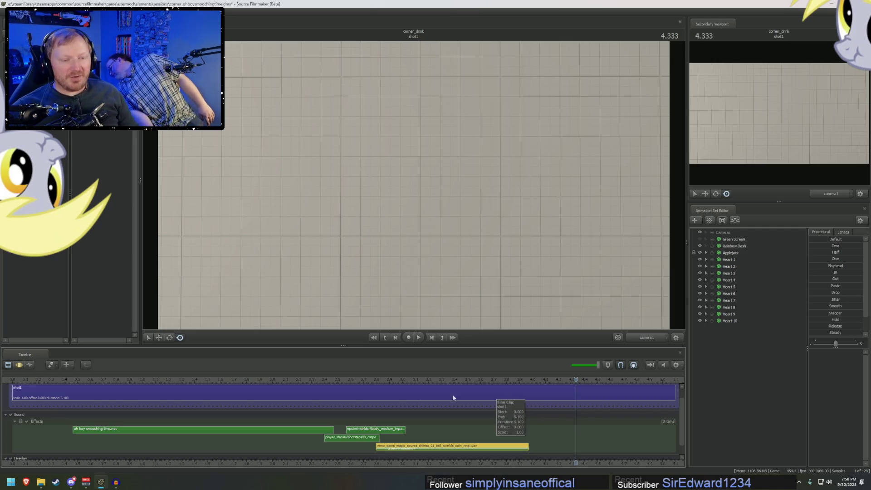
Zoom out the timeline, play from the start, stop near 0.28 s, and bring up the sound track menu.
mouse_move(331, 382)
middle_mouse_down()
mouse_move(253, 377)
mouse_move(353, 380)
middle_mouse_up()
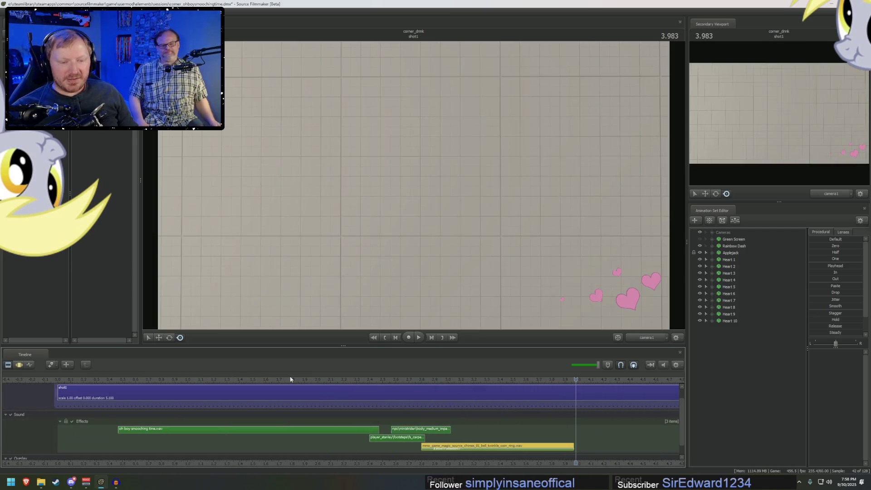
scroll(291, 375, "down", 3)
left_click(252, 380)
key("space")
left_click_drag(279, 381, 284, 381)
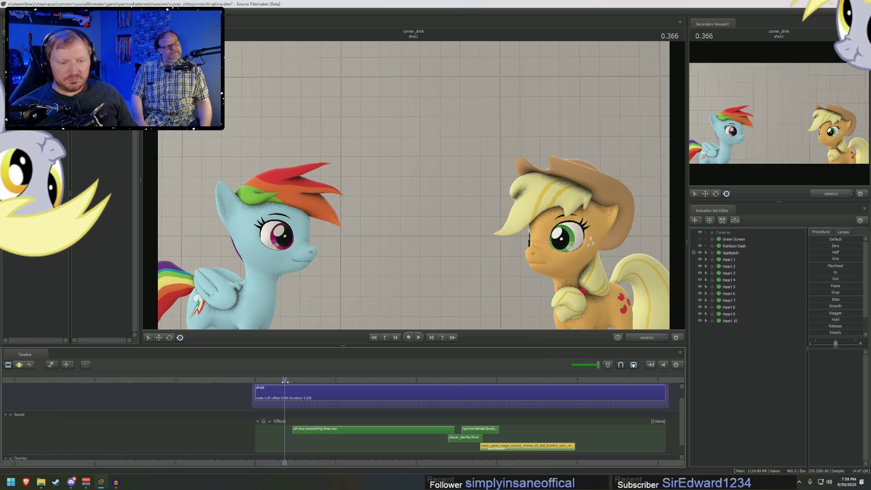
right_click(326, 446)
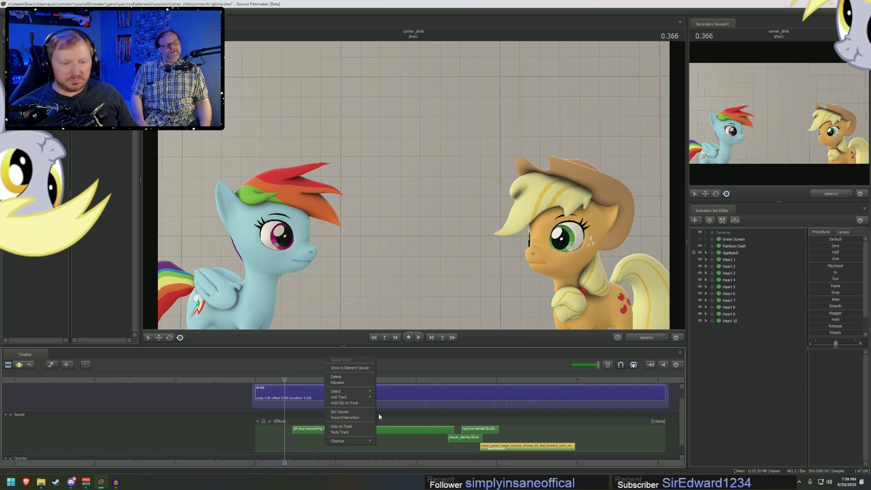
Start adding a sound, search 'woosh', and audition woosh1, woosh3, woosh5, woosh6 and woosh8.
left_click(361, 404)
type("woosh")
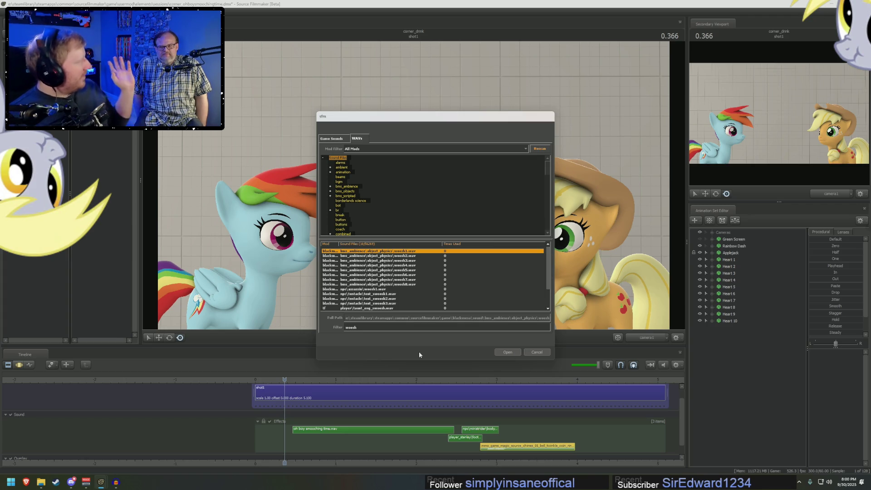
left_click(403, 272)
left_click(404, 261)
left_click(405, 252)
left_click(406, 275)
left_click(403, 285)
Audition npc assassin woosh1, tent_swoosh1–3 and taunt_eng_swoosh, comparing them repeatedly.
left_click(383, 290)
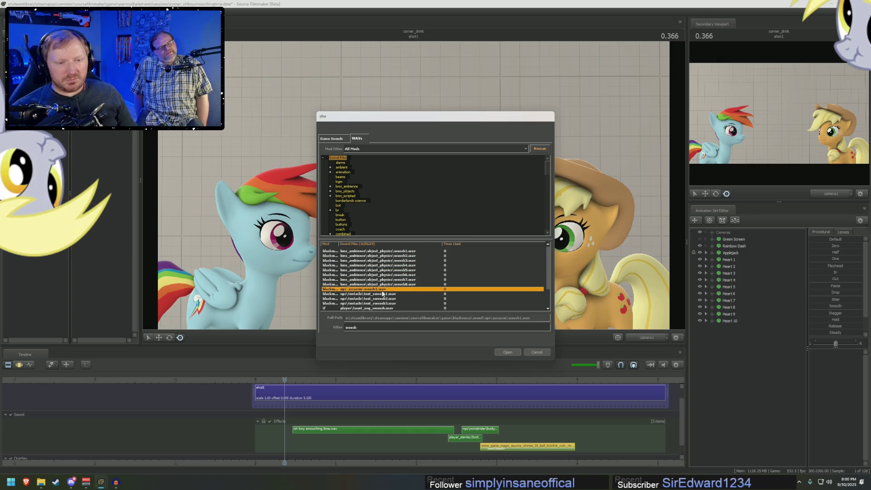
left_click(383, 294)
left_click(383, 290)
left_click(382, 295)
left_click(383, 299)
left_click(383, 303)
left_click(382, 307)
left_click(383, 299)
left_click(382, 294)
left_click(387, 304)
left_click(387, 299)
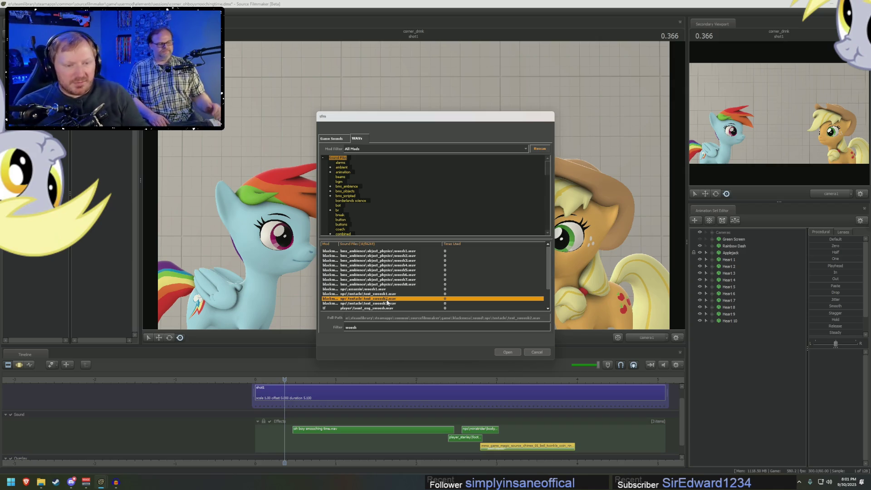
Select player\taunt_eng_swoosh.wav and add it to the timeline.
scroll(387, 289, "down", 1)
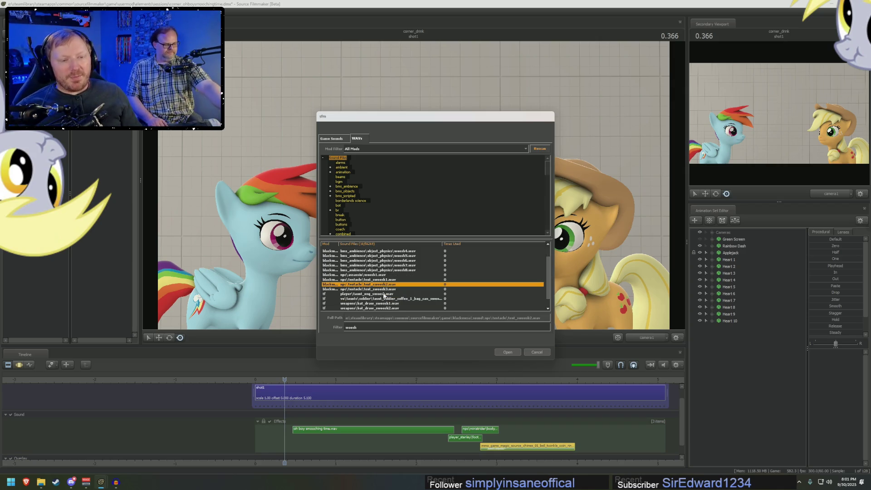
left_click(384, 289)
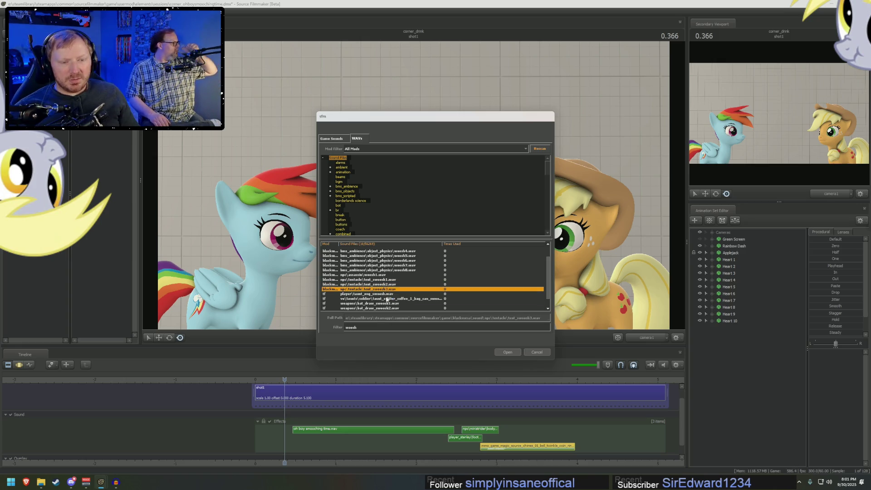
left_click(388, 295)
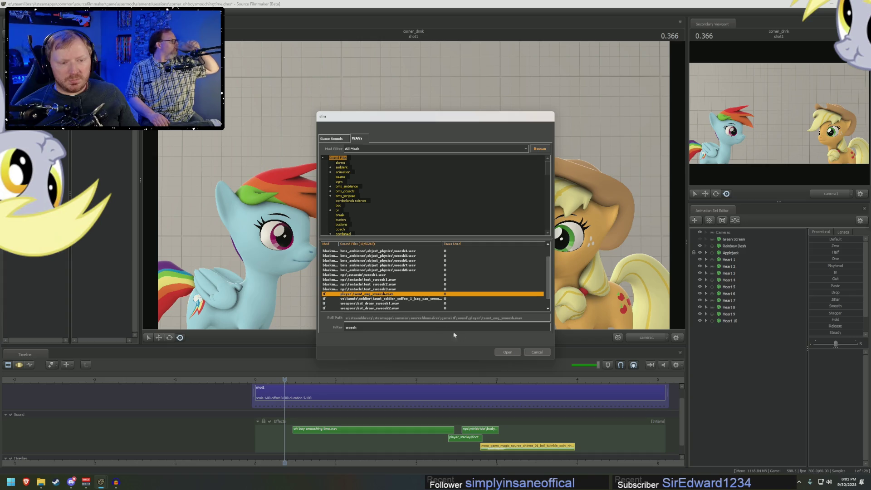
left_click(508, 352)
Place the taunt_eng_swoosh clip at time 0 on the Effects track and play to hear it.
mouse_move(284, 381)
left_mouse_down()
mouse_move(267, 381)
mouse_move(275, 383)
left_mouse_up()
left_click_drag(295, 427, 276, 428)
mouse_move(275, 380)
left_mouse_down()
mouse_move(260, 380)
mouse_move(301, 381)
mouse_move(259, 379)
mouse_move(282, 383)
left_mouse_up()
left_click_drag(281, 429, 279, 429)
key("space")
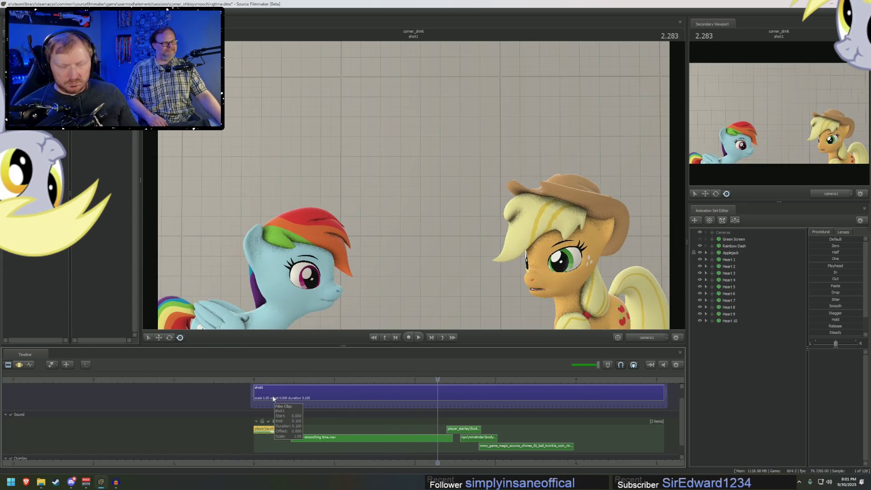
left_click(268, 380)
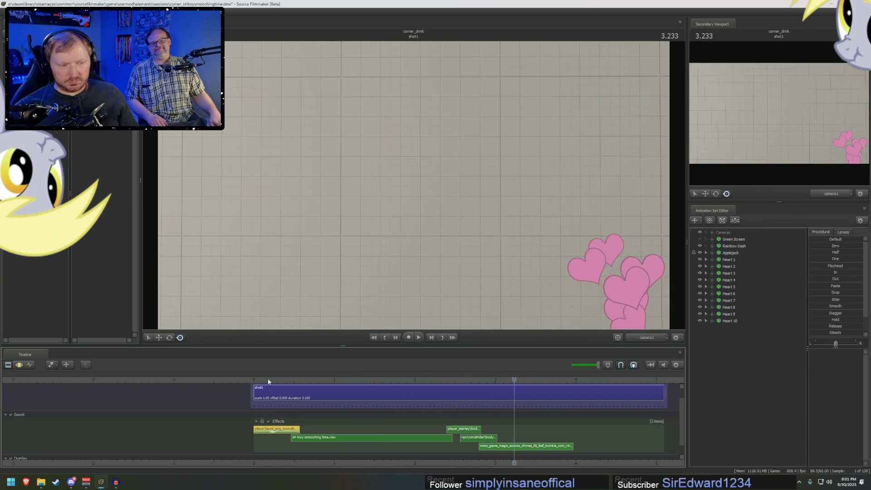
left_click(265, 377)
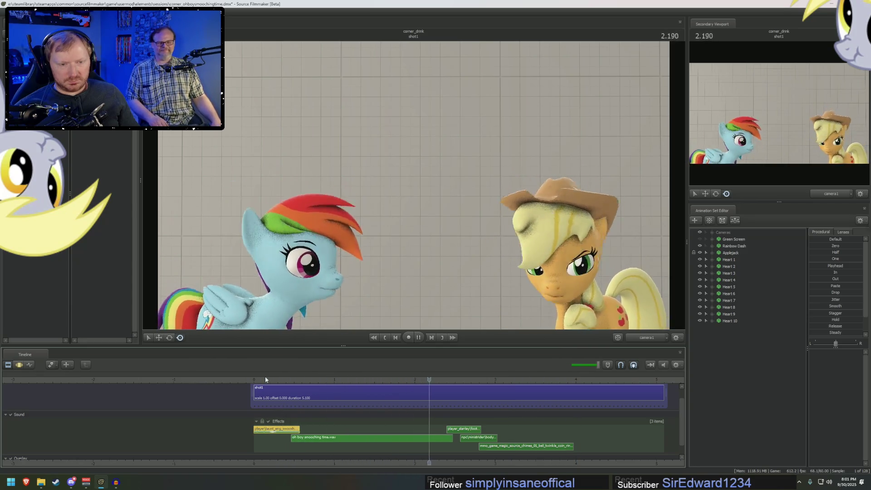
key("space")
left_click(268, 377)
left_click(256, 377)
key("space")
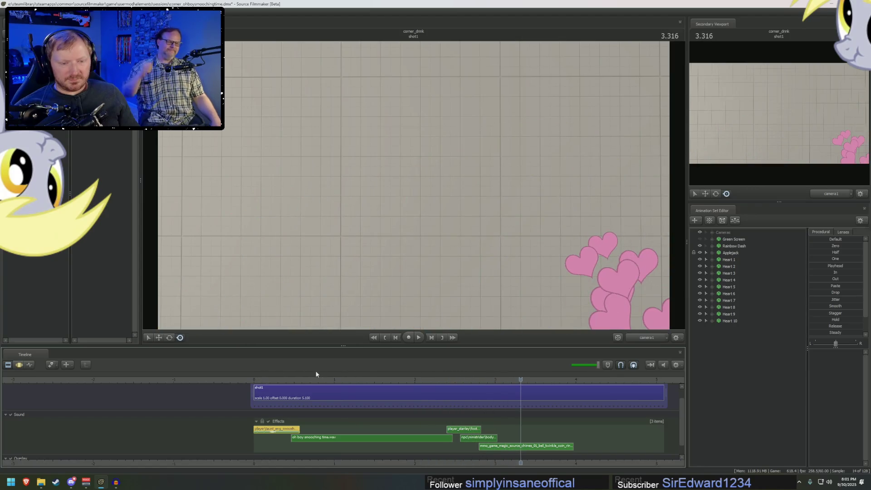
left_click(337, 378)
left_click(447, 379)
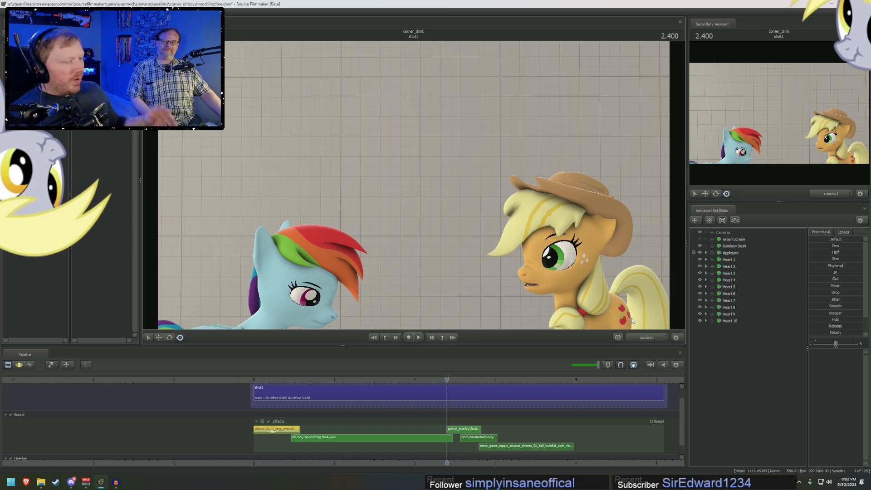
key("space")
mouse_move(452, 379)
left_mouse_down()
mouse_move(312, 379)
mouse_move(336, 379)
left_mouse_up()
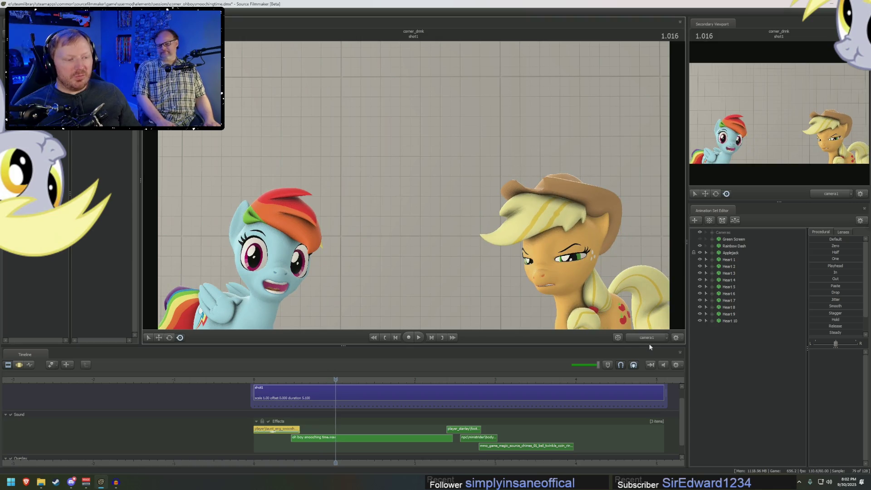
left_click_drag(638, 324, 604, 313)
left_click_drag(416, 189, 414, 188)
mouse_move(316, 380)
left_mouse_down()
mouse_move(292, 380)
mouse_move(313, 379)
left_mouse_up()
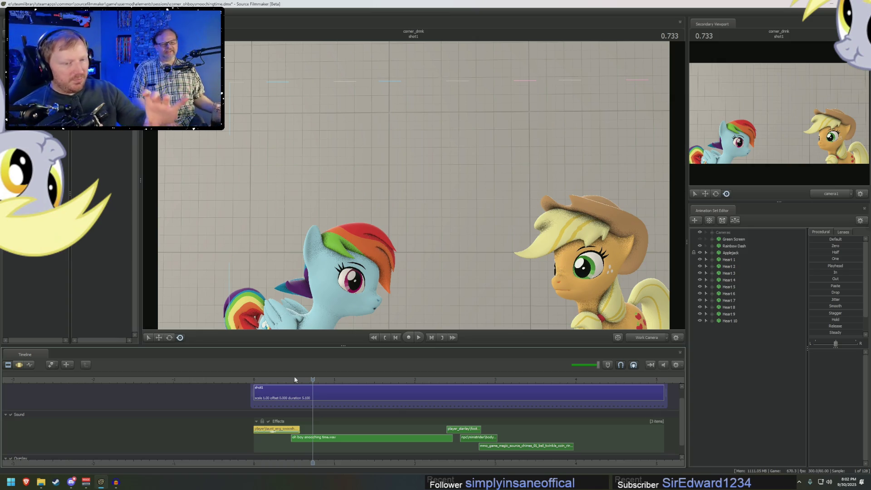
left_click(283, 379)
left_click_drag(282, 379, 262, 380)
key("space")
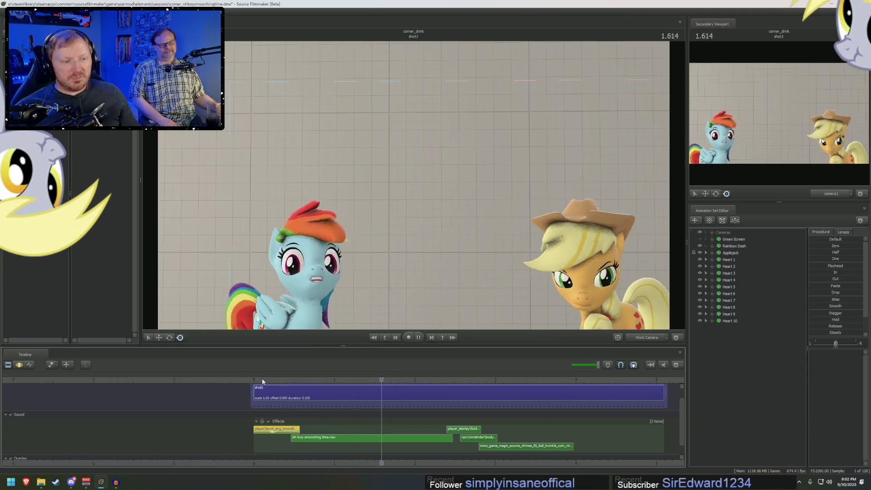
key("space")
mouse_move(454, 378)
left_mouse_down()
mouse_move(271, 366)
mouse_move(288, 369)
left_mouse_up()
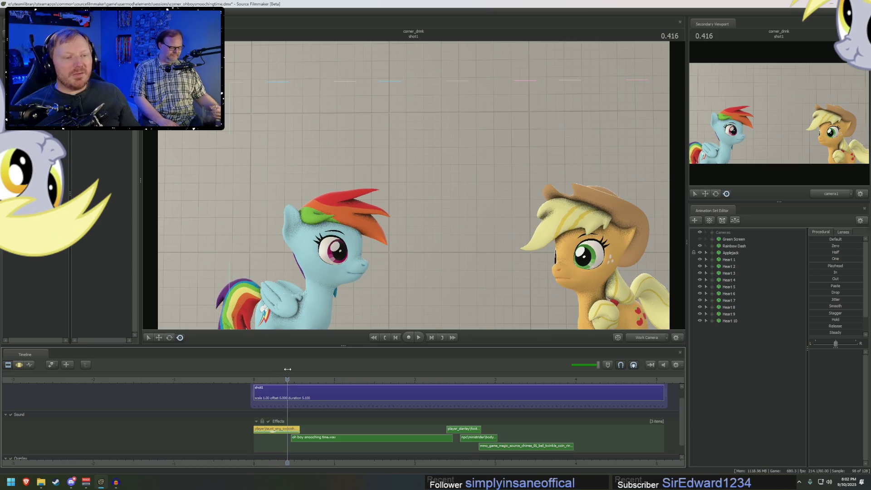
left_click(618, 338)
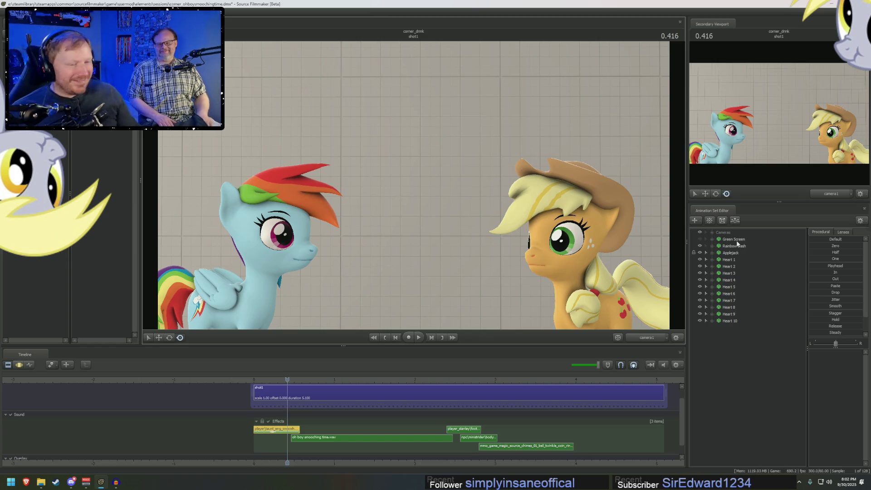
left_click_drag(287, 380, 263, 382)
key("space")
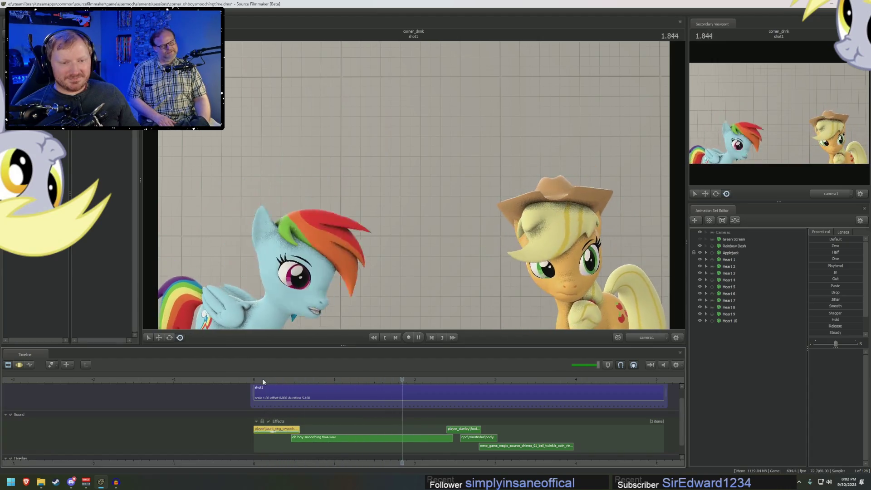
mouse_move(263, 382)
left_mouse_down()
mouse_move(403, 382)
mouse_move(282, 391)
mouse_move(317, 393)
left_mouse_up()
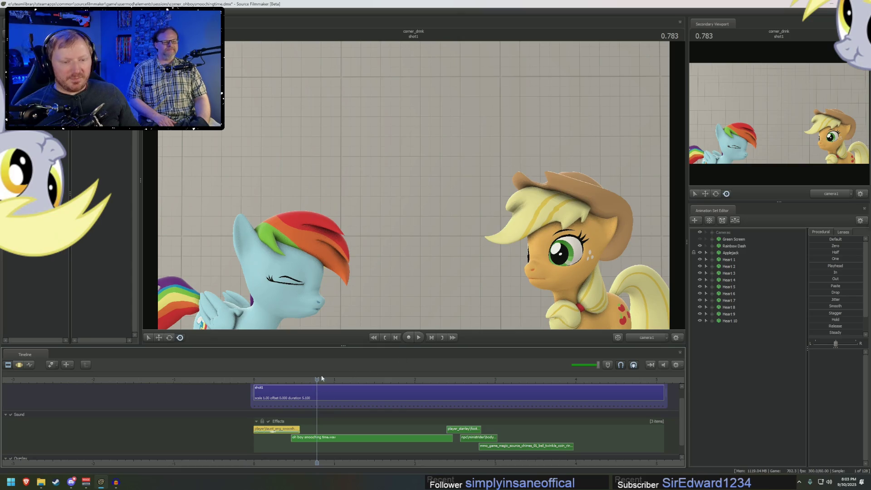
left_click(302, 394)
key("space")
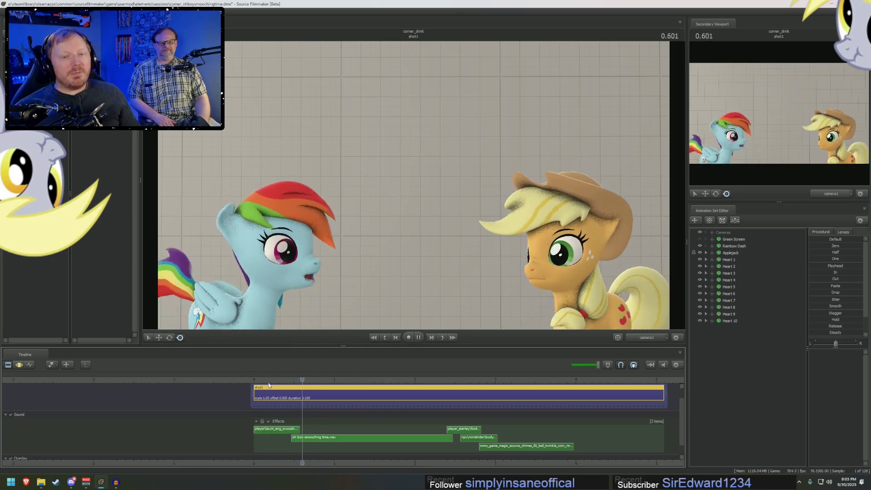
key("space")
key("space")
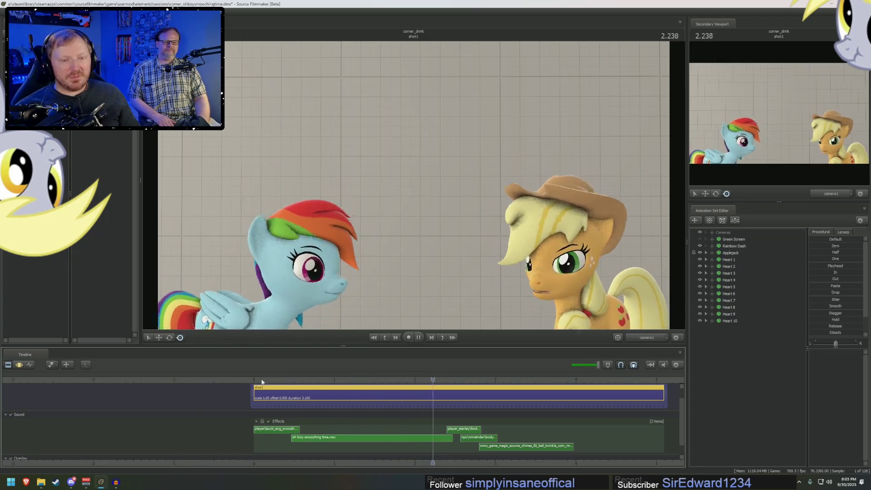
left_click(262, 382)
key("space")
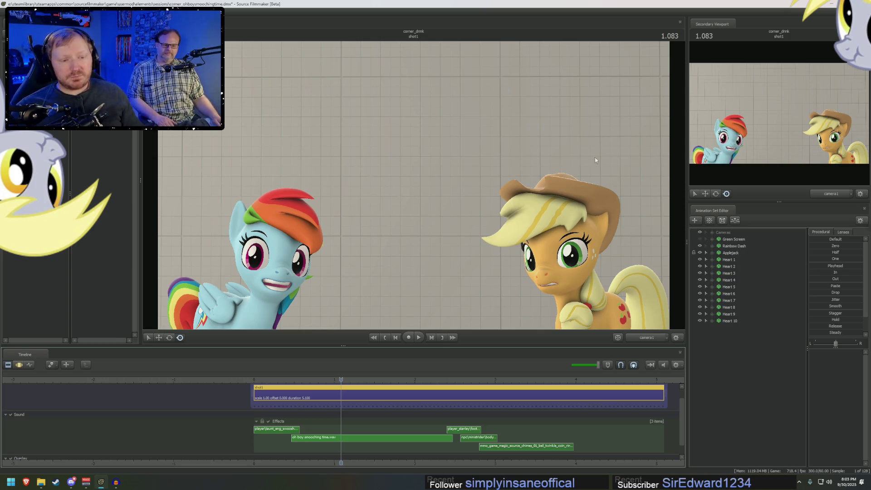
left_click(288, 380)
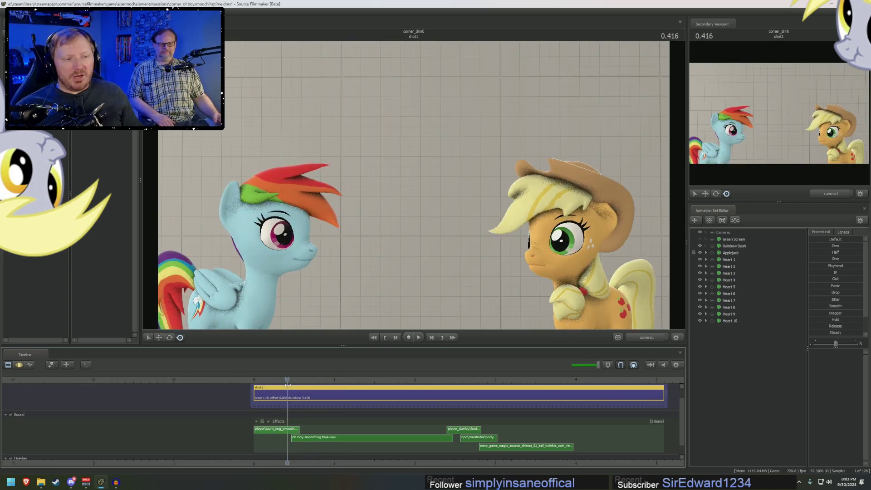
Switch the viewport to the Work Camera, move it closer to the ponies, and replay the shot.
left_click_drag(288, 385, 292, 385)
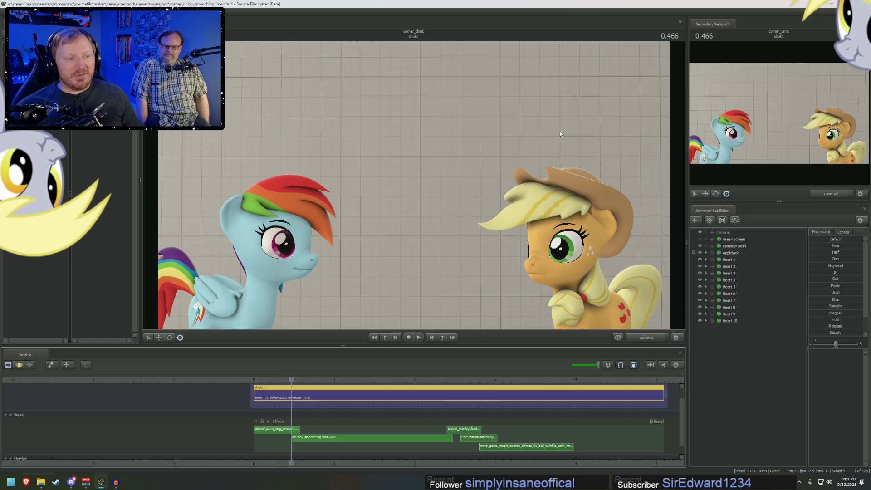
left_click(281, 379)
mouse_move(280, 379)
left_mouse_down()
mouse_move(272, 380)
mouse_move(409, 385)
mouse_move(314, 387)
mouse_move(342, 388)
left_mouse_up()
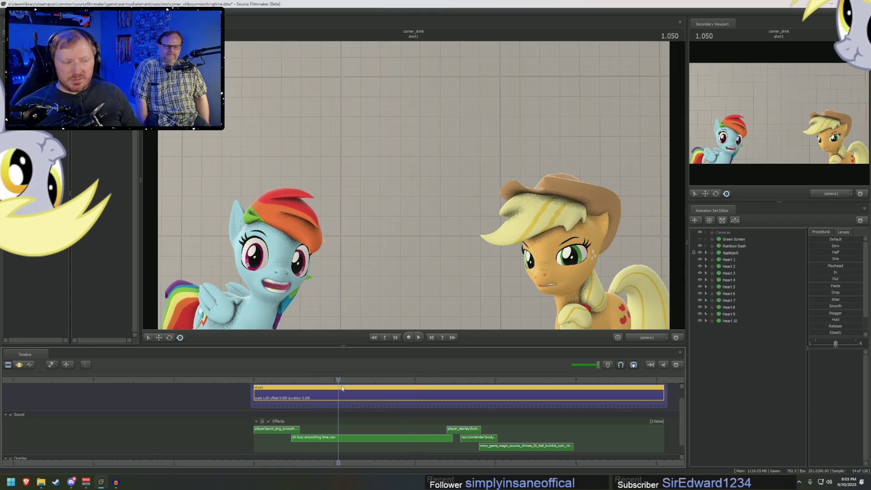
left_click(676, 314)
left_click_drag(414, 186, 399, 181)
left_click_drag(327, 382, 266, 384)
key("space")
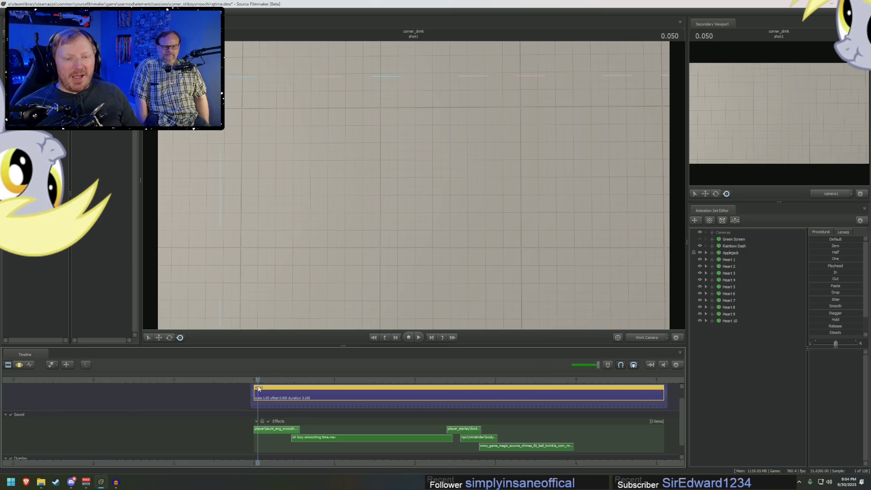
left_click(267, 383)
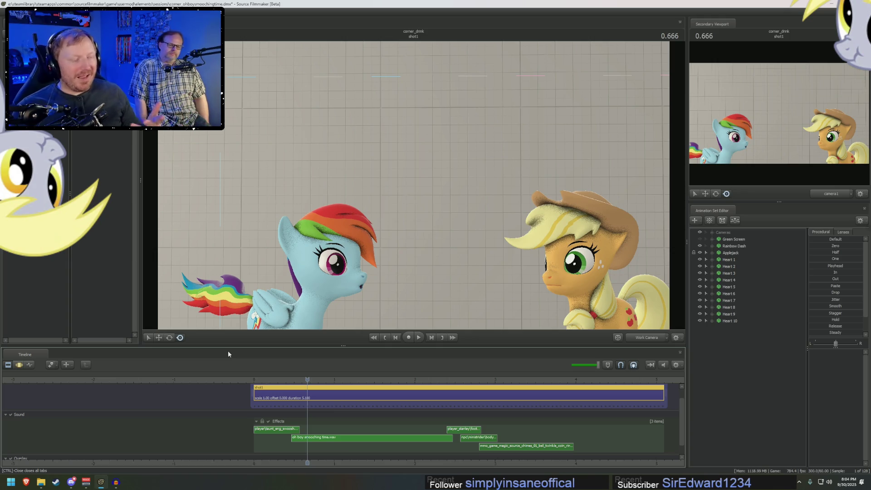
Select camera1, show the Work Camera in the secondary view, pull camera1 back, and replay.
left_click(712, 233)
left_click(736, 239)
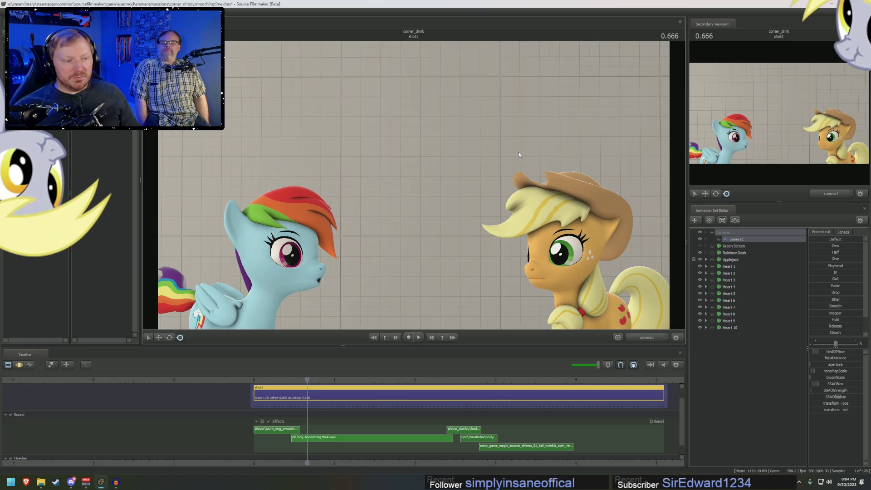
key("F3")
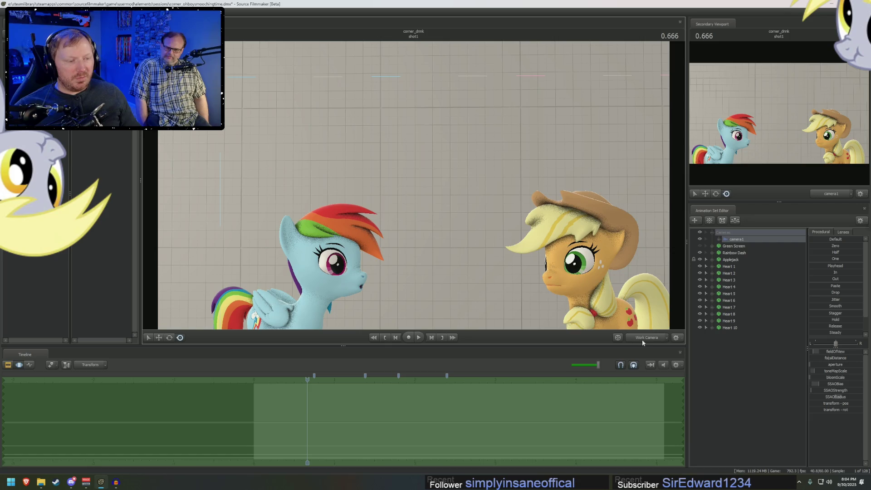
left_click(830, 195)
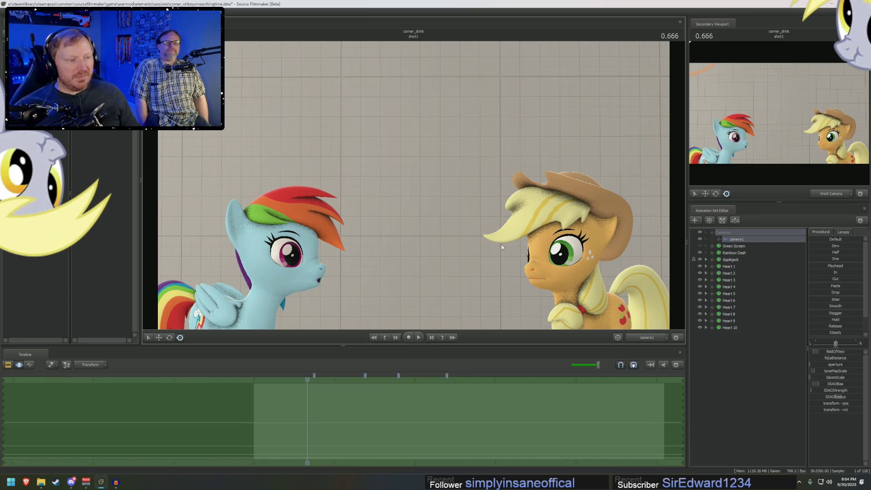
right_click_drag(557, 227, 557, 236)
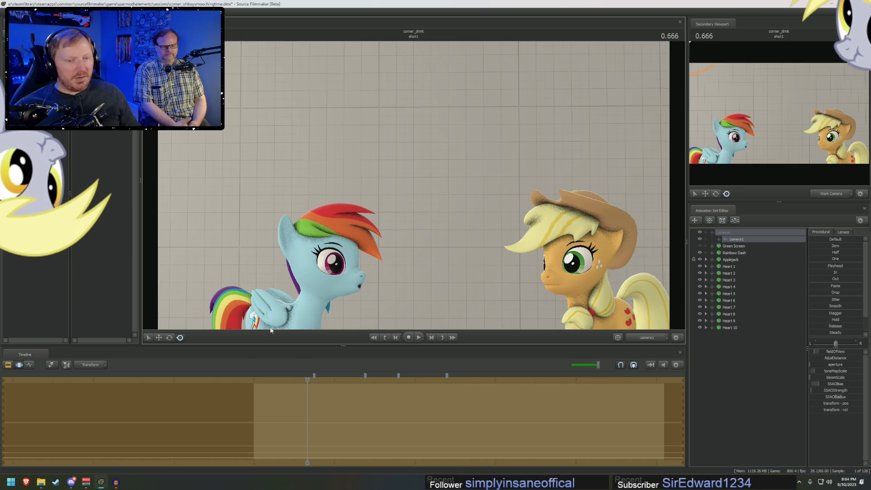
key("F2")
key("space")
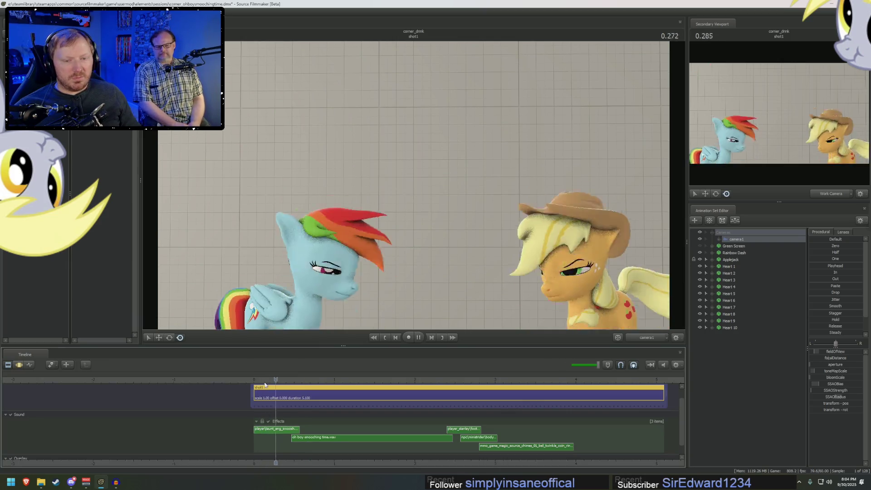
left_click(264, 383)
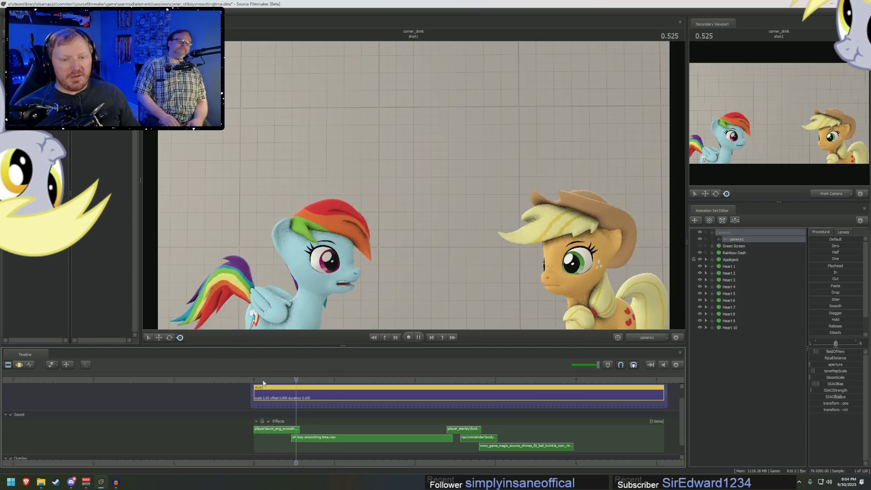
key("space")
key("F3")
Group the Heart props into a new group named Hearts.
key("F2")
left_click(712, 233)
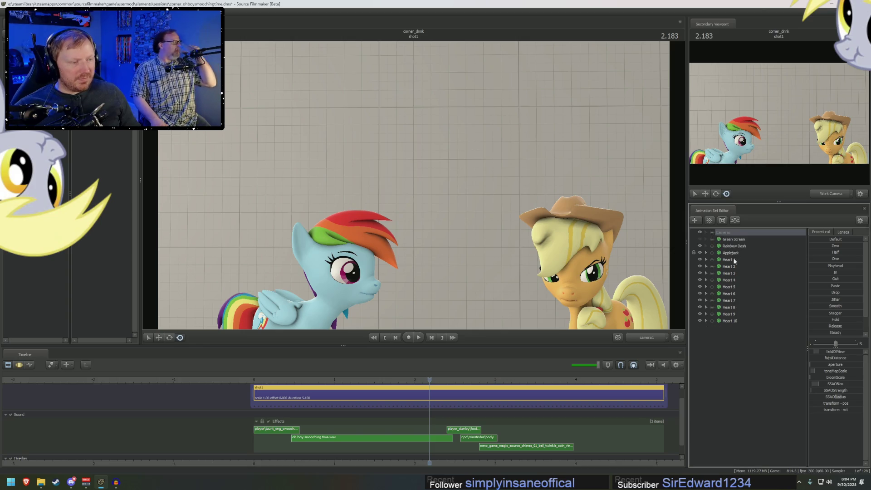
left_click(734, 260)
left_click(730, 321, "shift")
right_click(736, 321)
left_click(745, 323)
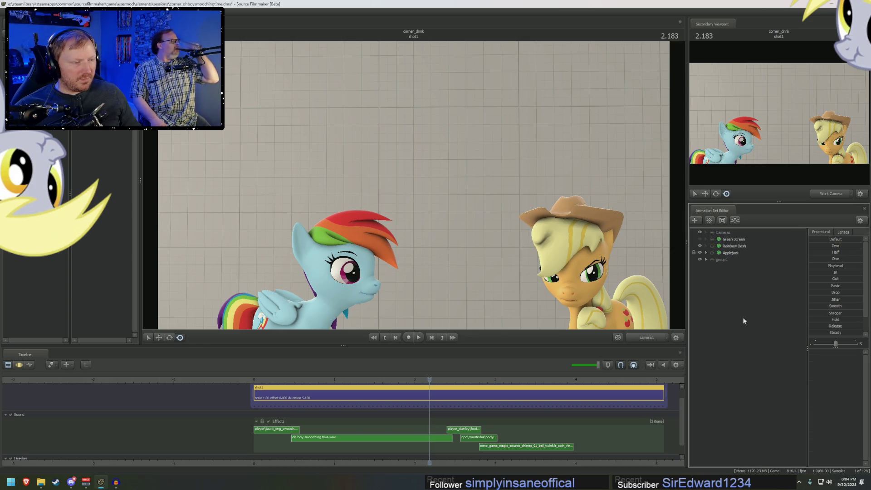
right_click(727, 263)
left_click(754, 268)
type("Hearts")
key("Return")
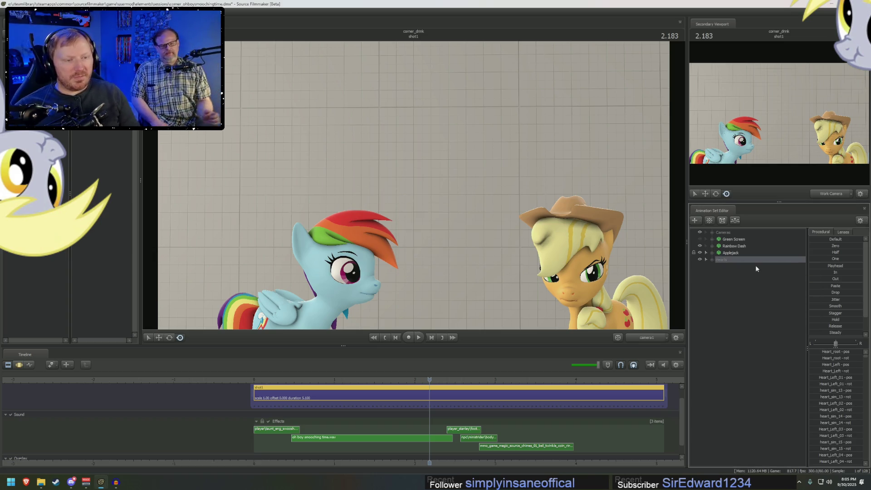
Move the Hearts group up above Green Screen and play the shot.
left_click(732, 246)
left_click_drag(726, 257, 730, 237)
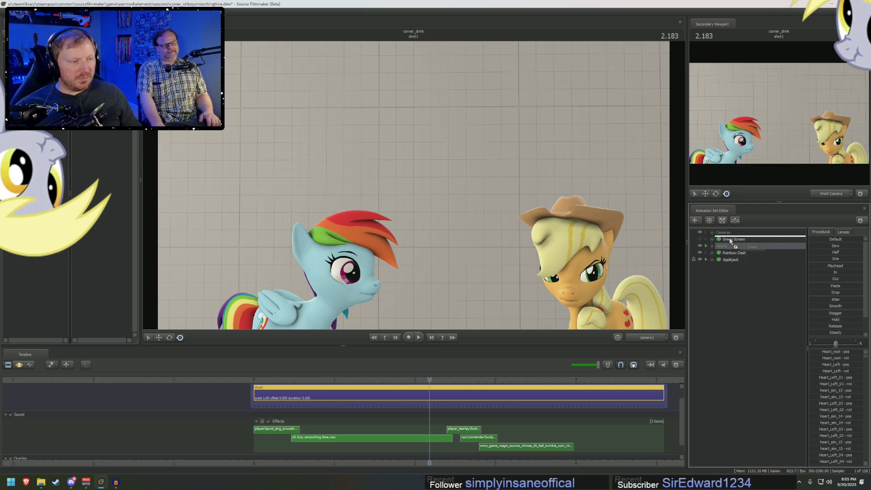
left_click(731, 246)
left_click(729, 253)
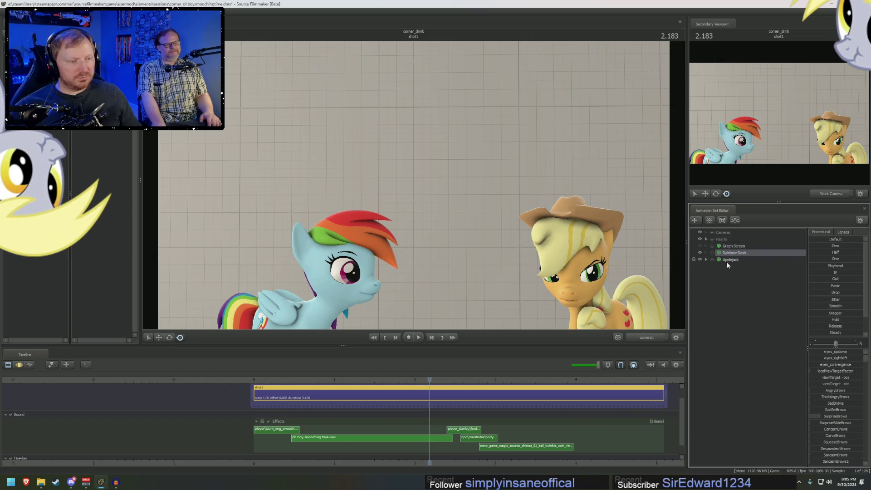
key("space")
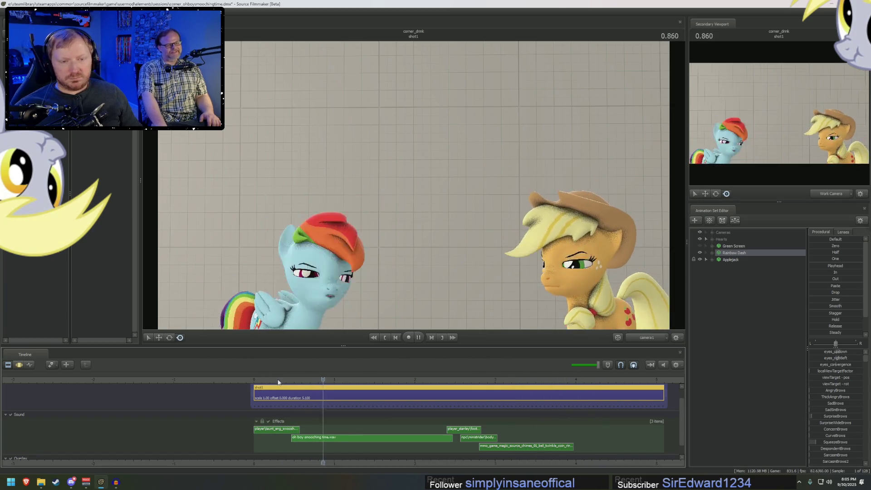
Stop, scrub back near the start, replay the shot, then open Rainbow Dash's animation set options.
key("space")
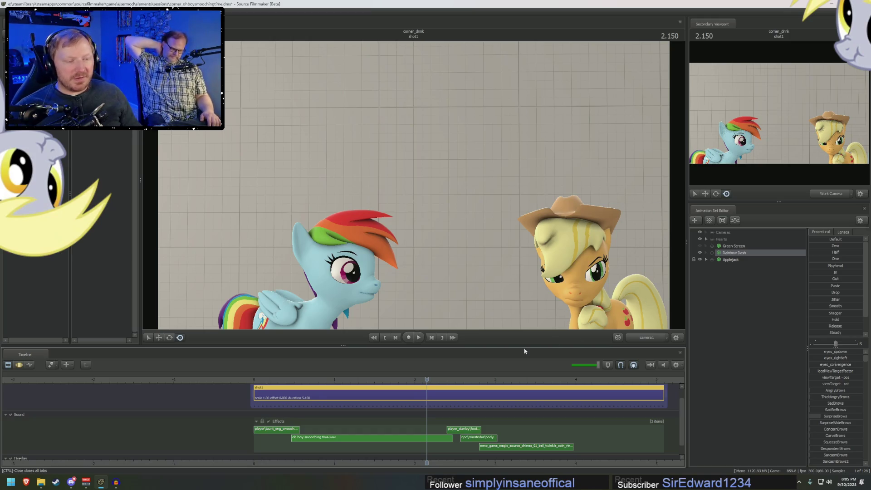
mouse_move(426, 380)
left_mouse_down()
mouse_move(269, 382)
mouse_move(290, 383)
left_mouse_up()
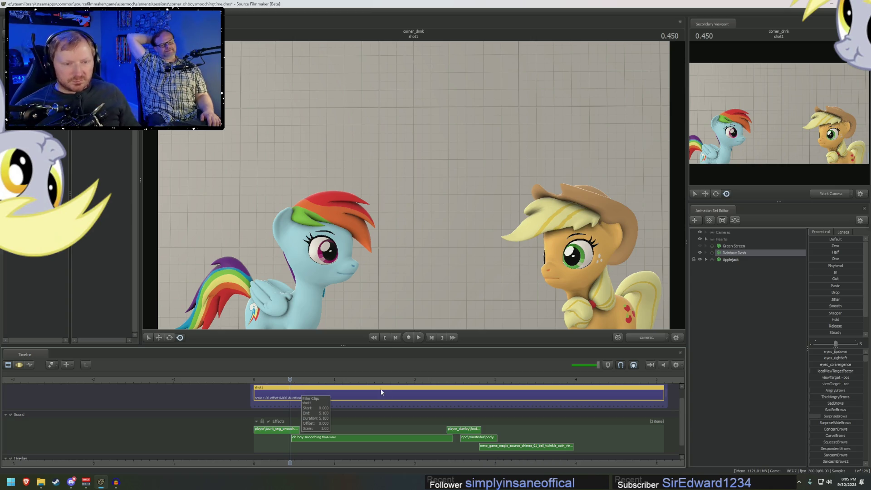
key("space")
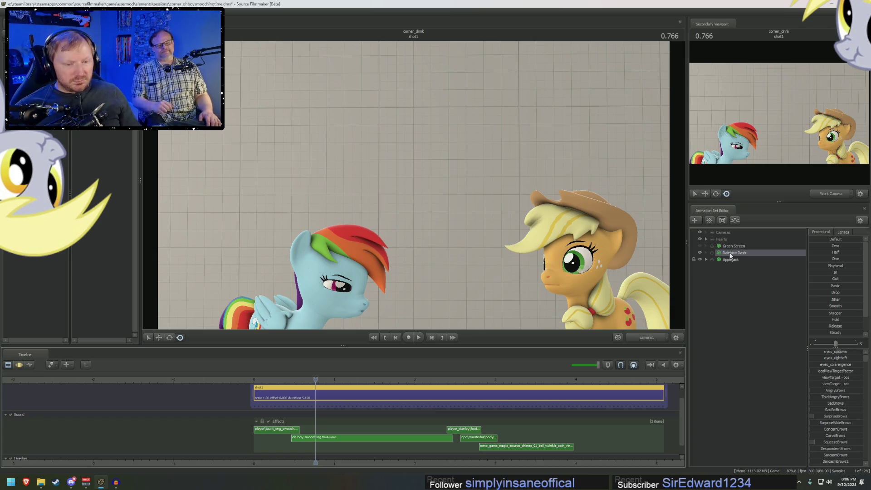
scroll(685, 404, "up", 1)
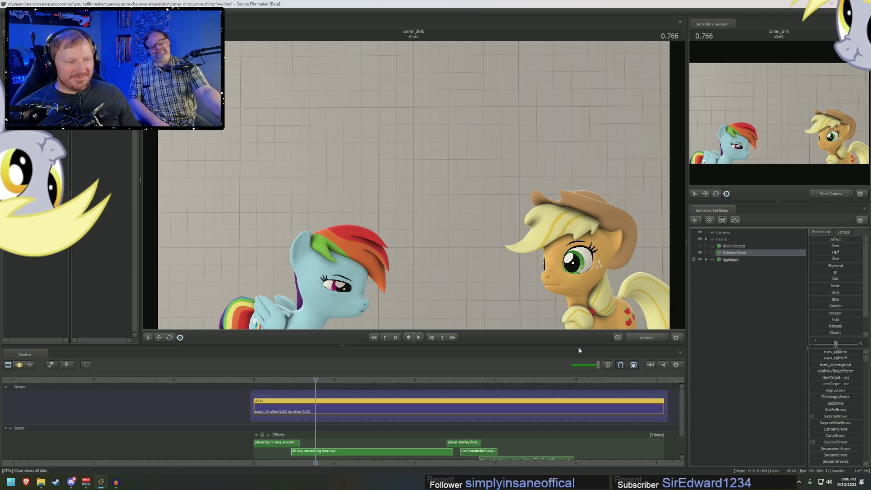
right_click(723, 253)
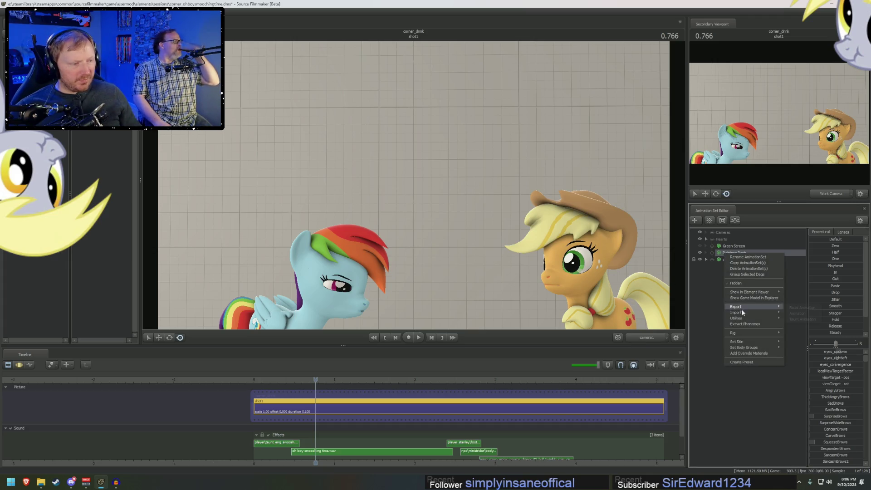
Dismiss the animation set options and replay the shot from its start to review it.
left_click(379, 432)
key("F3")
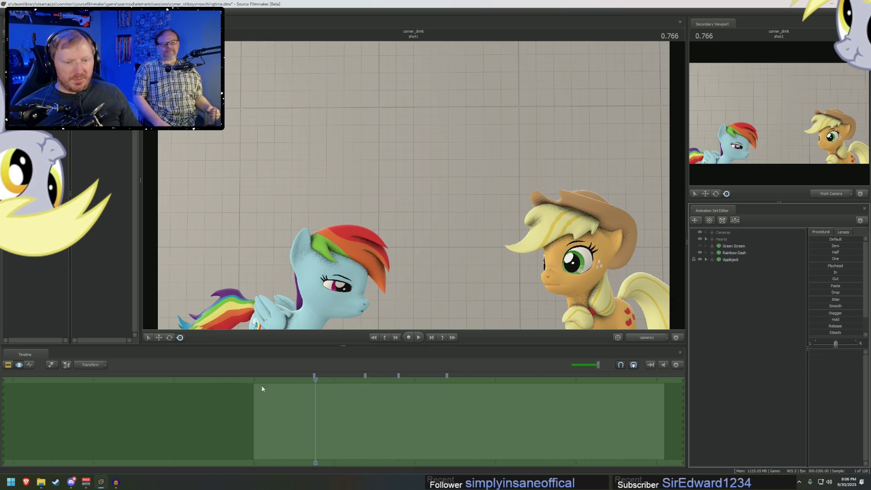
key("F2")
key("space")
left_click(267, 381)
left_click(263, 383)
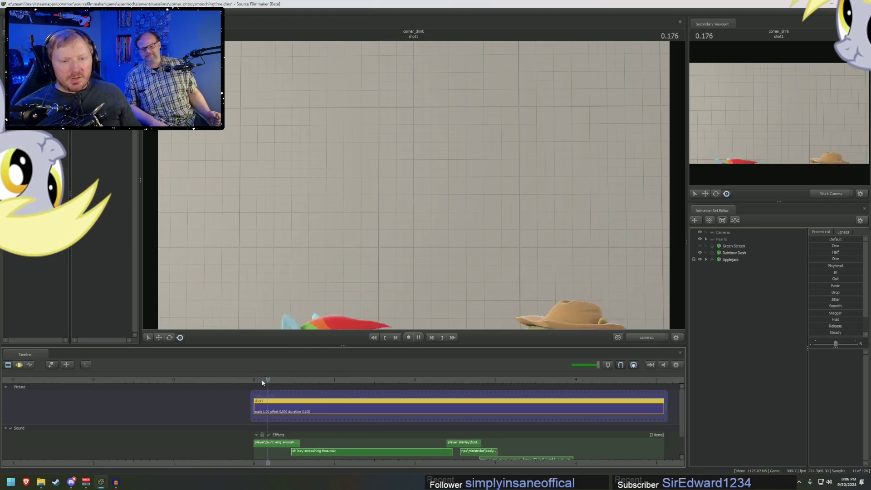
key("space")
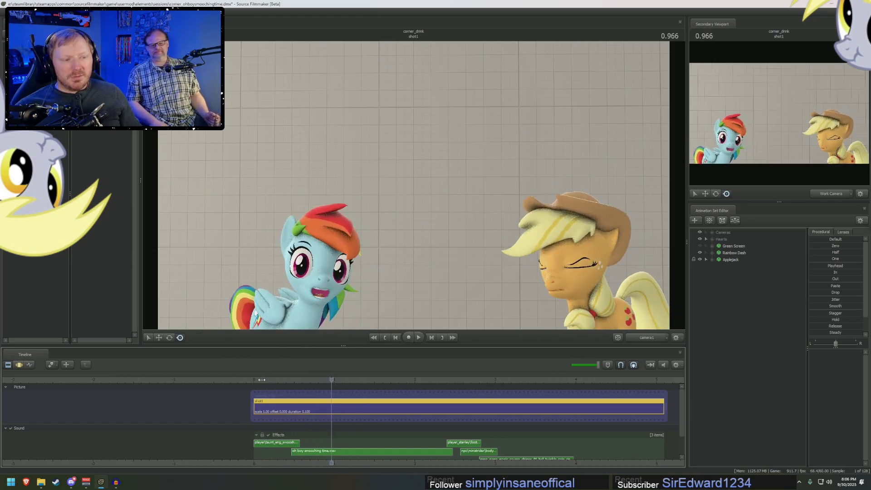
left_click(257, 380)
left_click(252, 381)
key("space")
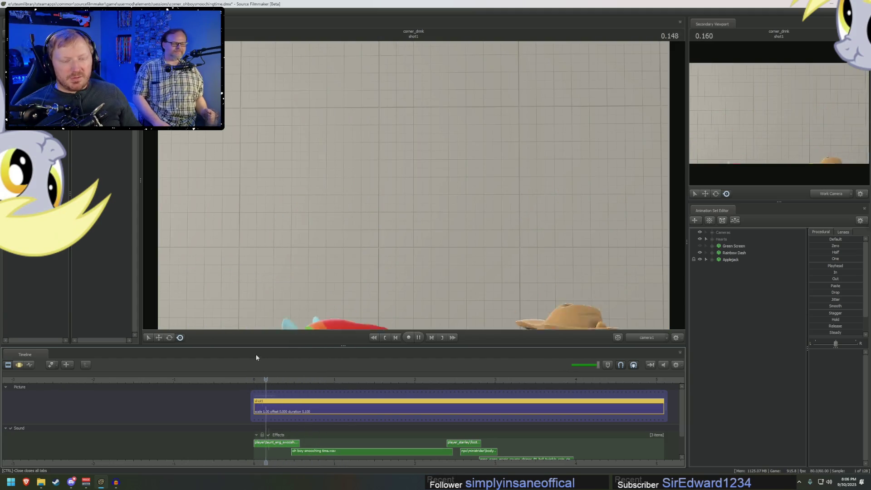
key("space")
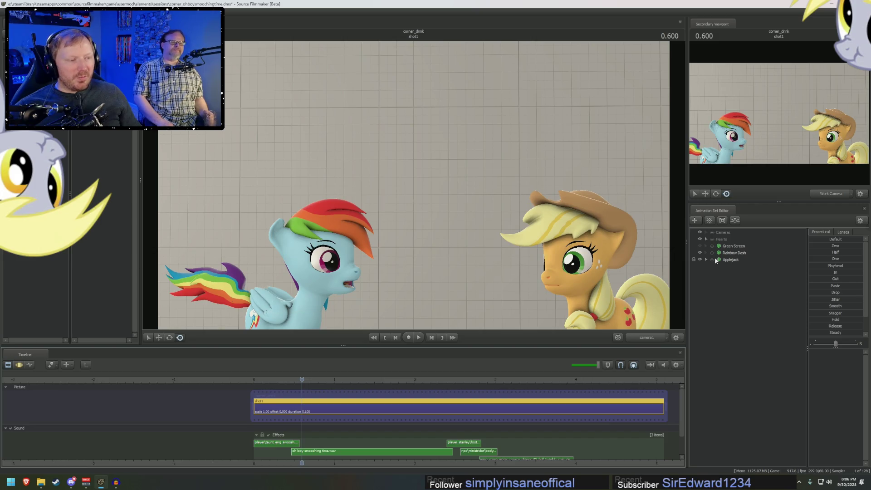
Expand Rainbow Dash's Pony Body bones and select the tail and HairBack1 bones.
left_click(712, 253)
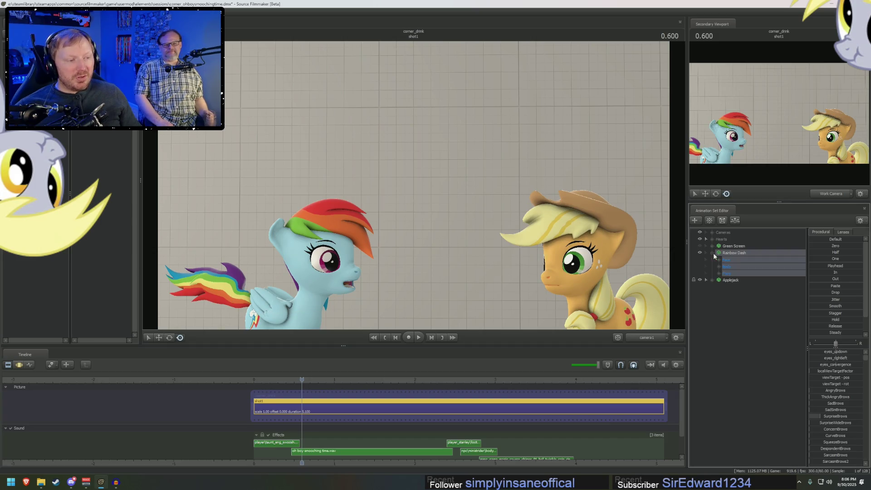
left_click(719, 274)
left_click(726, 301)
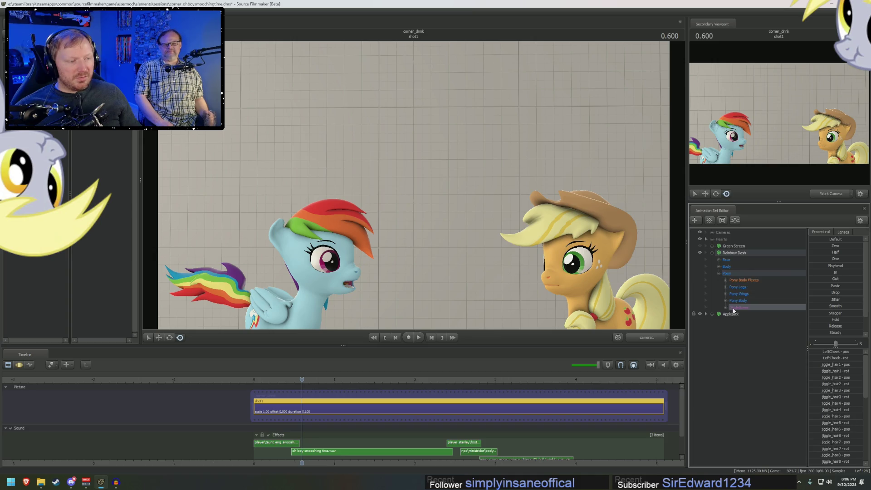
left_click_drag(754, 376, 745, 348)
Apply a procedural preset to the tail curves, play it back, then collapse Rainbow Dash.
key("F5")
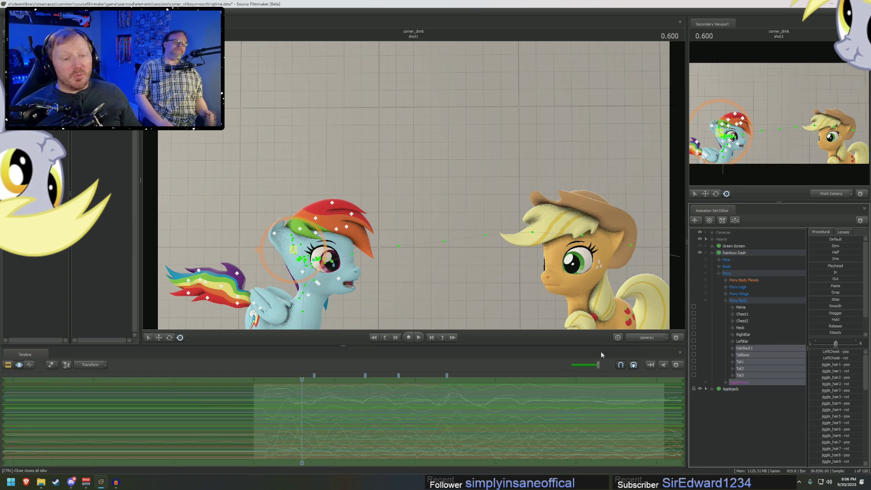
left_click(815, 272)
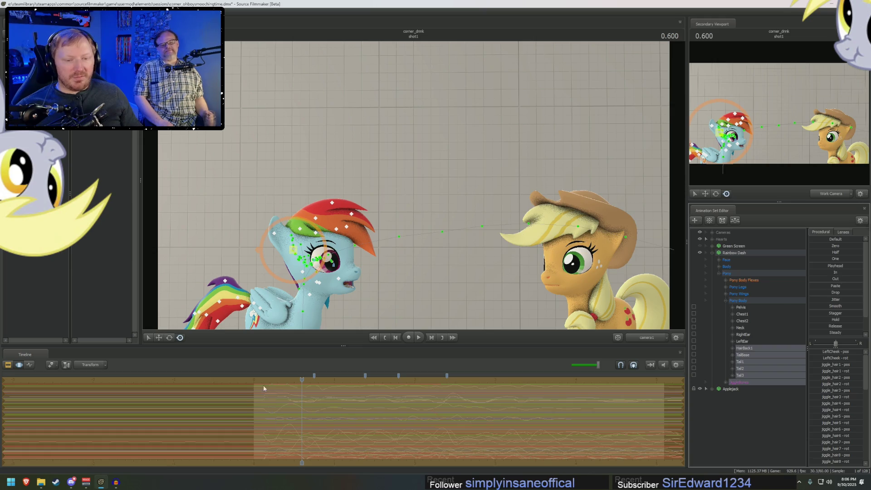
key("F3")
key("space")
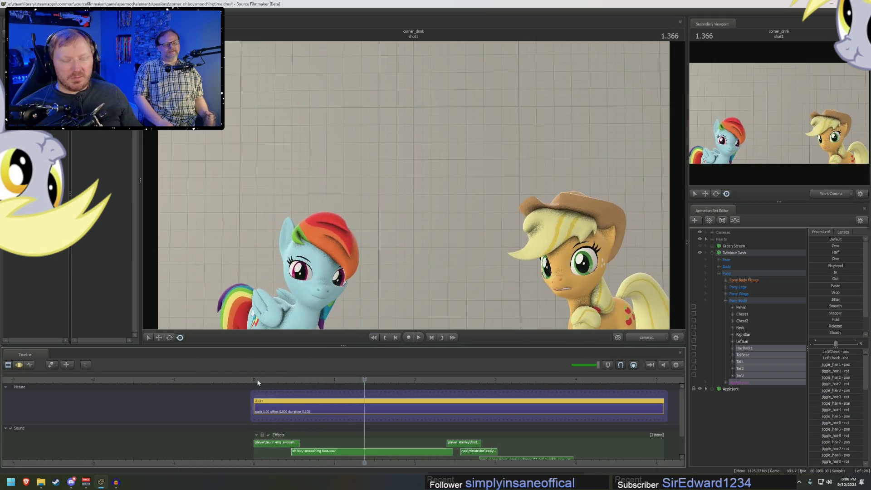
key("space")
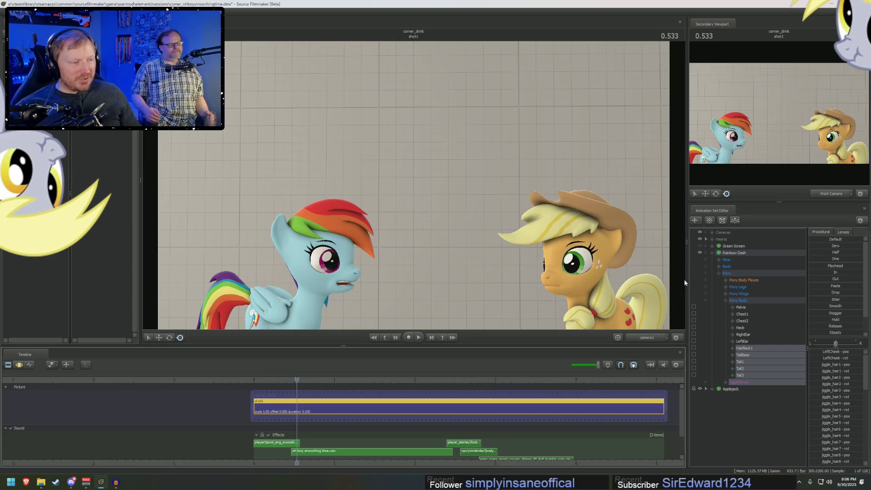
left_click(713, 254)
Expand Applejack's Pony Body bones and apply a rig utility to her animation set.
left_click(712, 259)
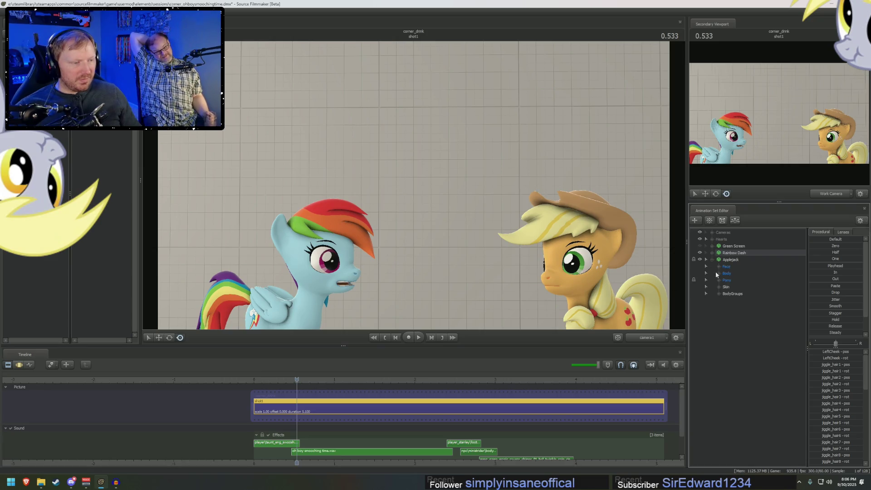
left_click(719, 280)
left_click(726, 301)
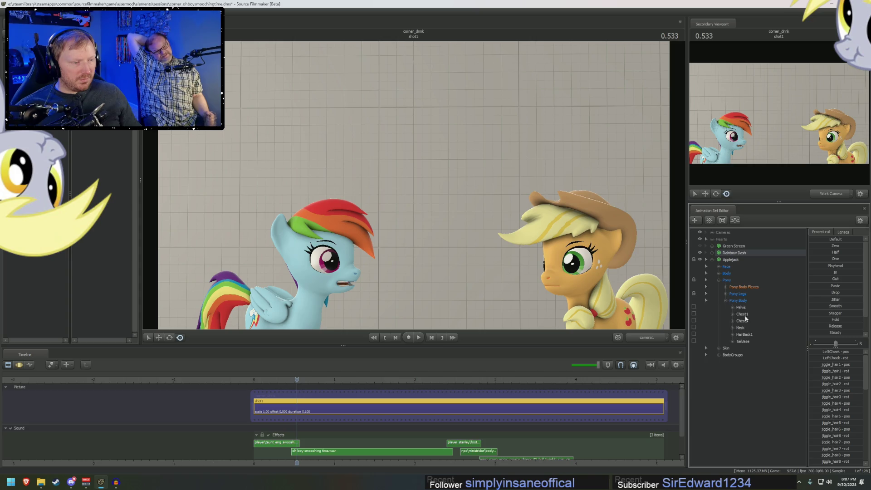
left_click(731, 261)
right_click(734, 261)
mouse_move(755, 328)
left_click(817, 339)
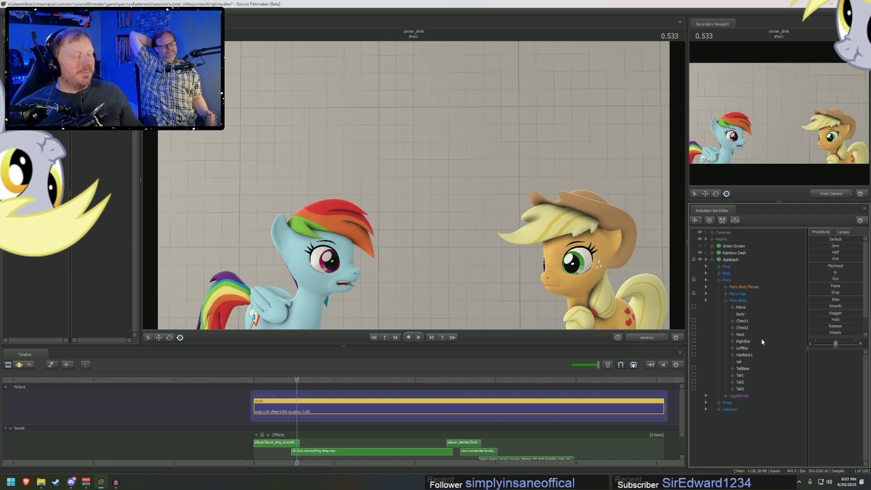
Select Applejack's JiggleBones group and tail bones, then move the playhead to 0.500.
left_click(739, 396)
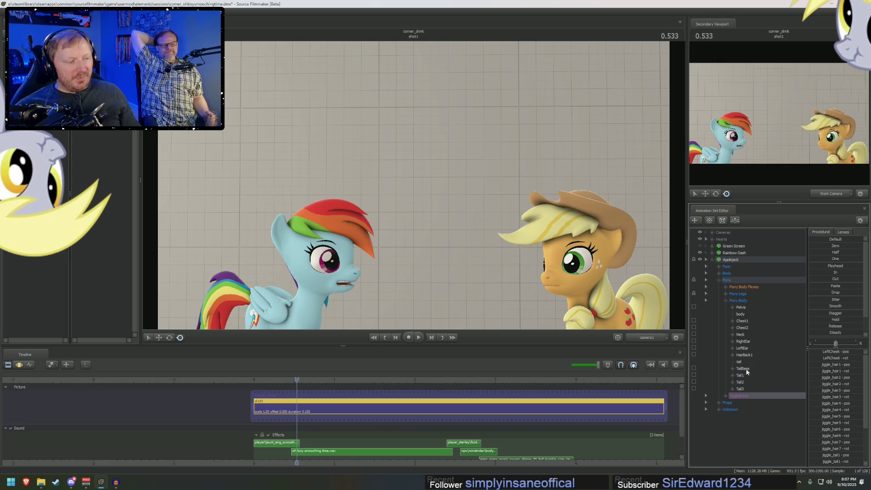
left_click(747, 369, "shift")
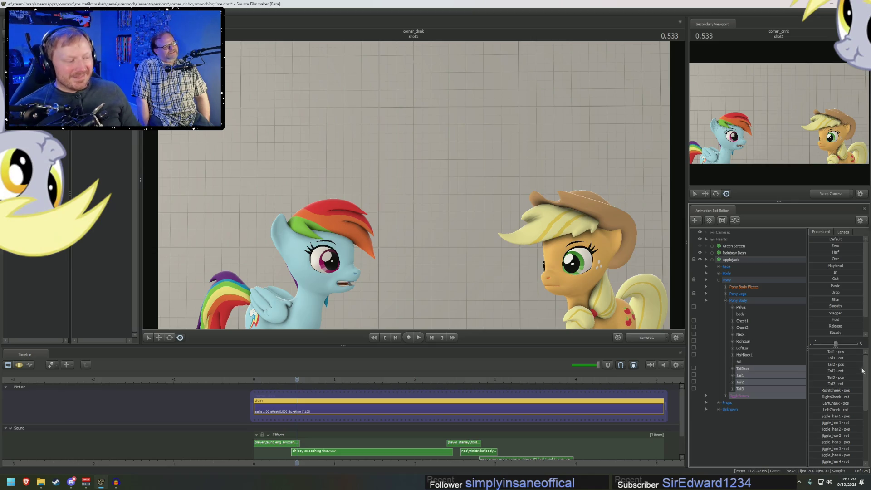
left_click(294, 379)
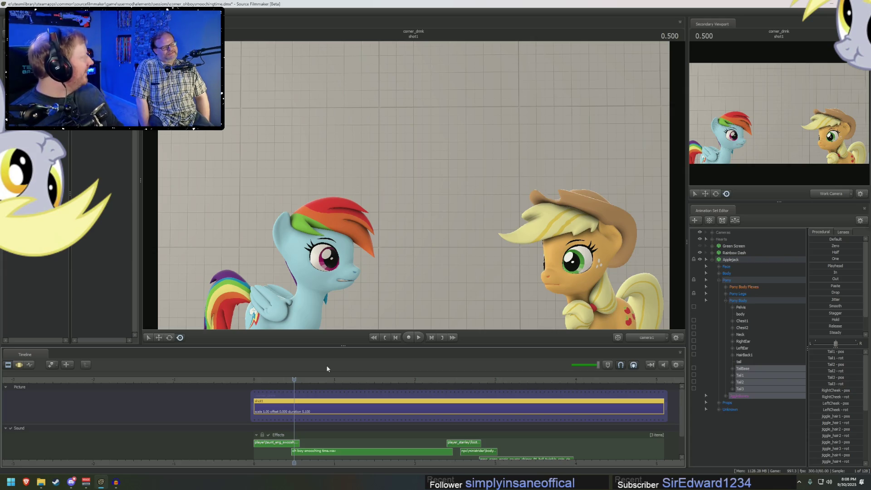
Replay the shot from around 0.316 seconds, then bring up Applejack's tail bone curves.
left_click(279, 379)
key("Left")
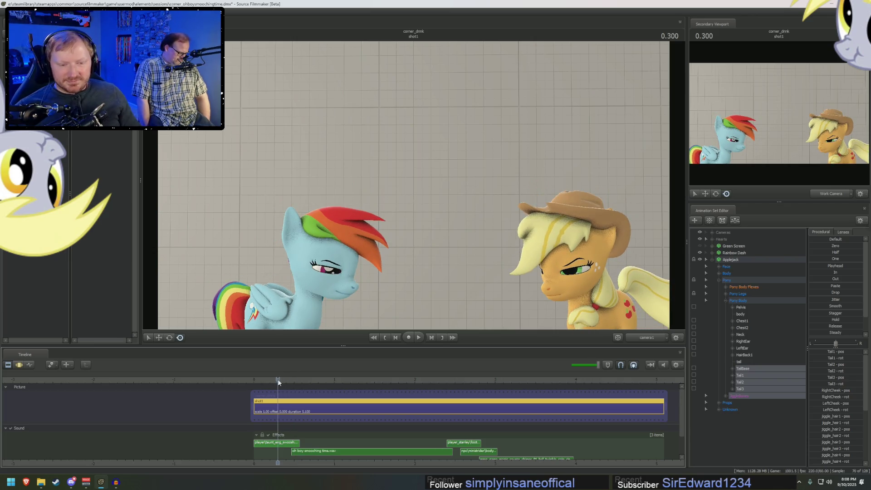
key("space")
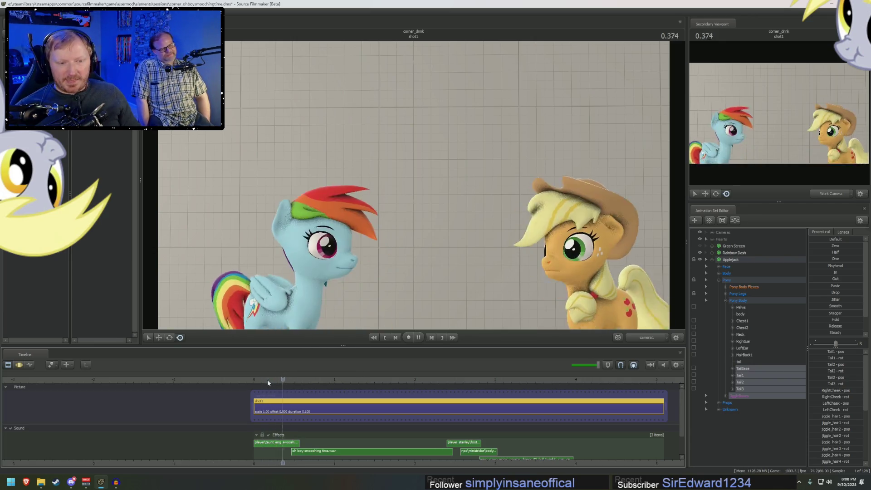
left_click(259, 379)
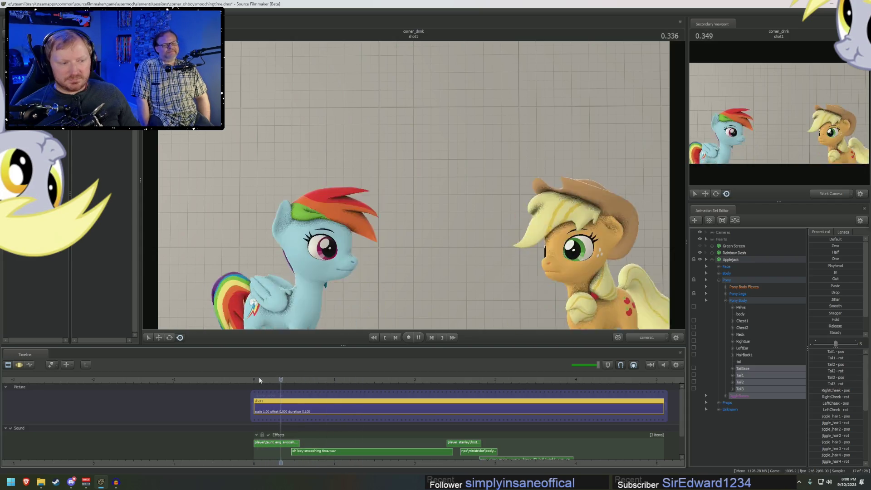
key("space")
key("F4")
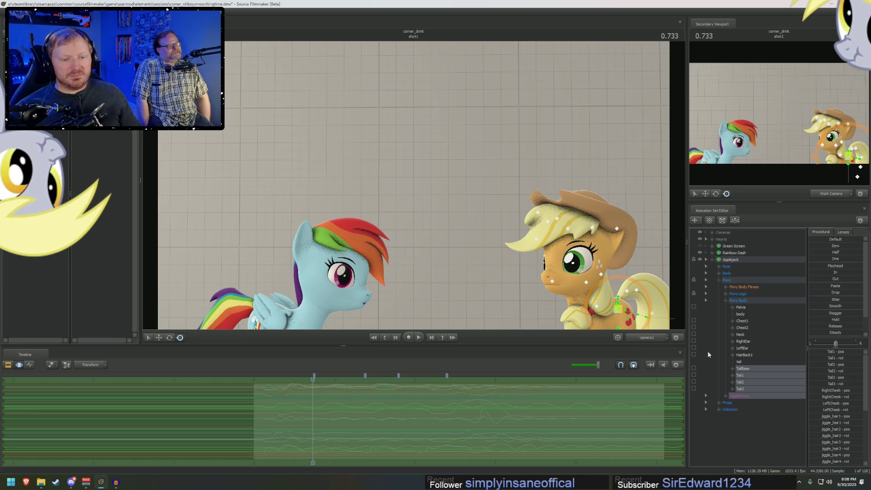
Preview the shot, move the playhead to about 1.0 seconds and show the bone motion curves.
key("space")
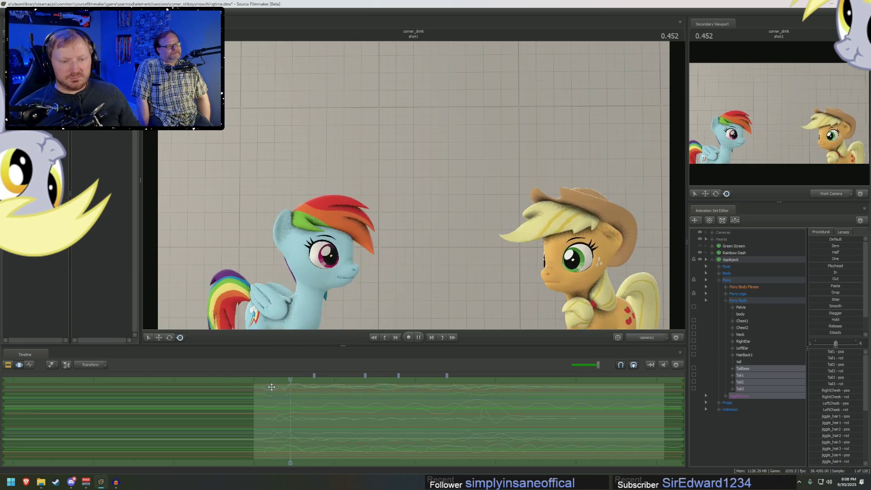
key("space")
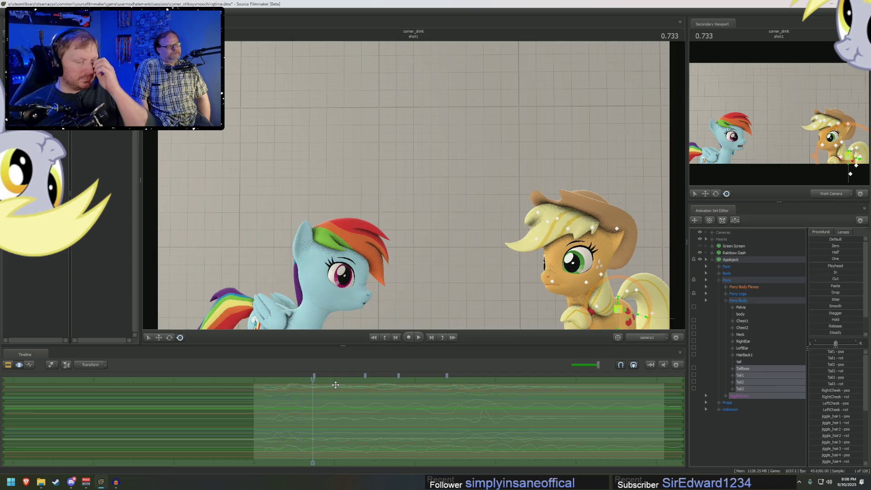
key("ctrl+1")
key("ctrl+2")
left_click(336, 385)
key("ctrl+1")
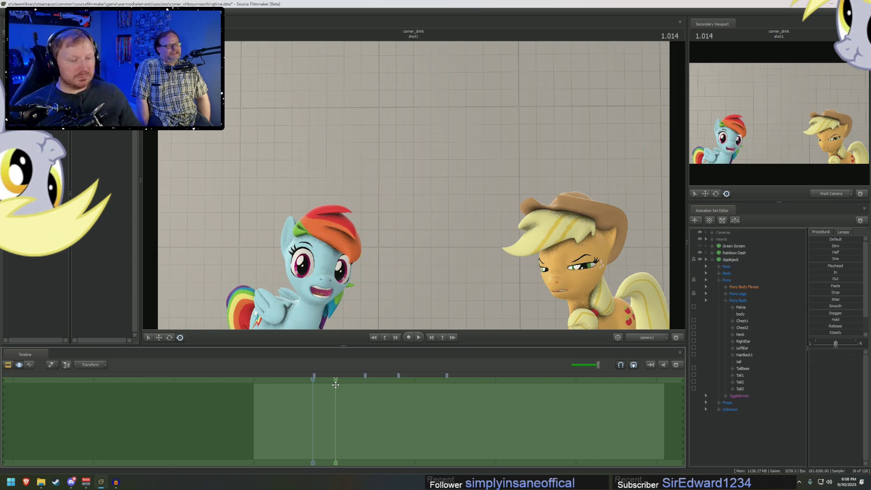
key("ctrl+2")
key("ctrl+1")
key("ctrl+2")
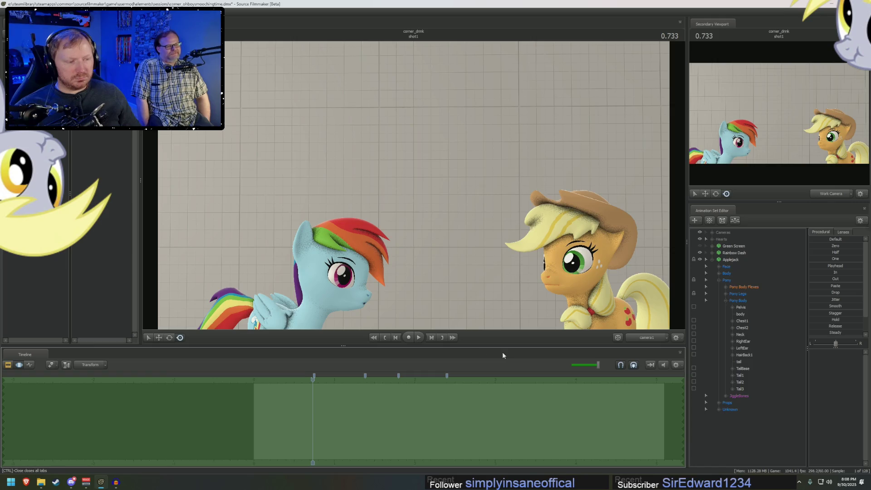
Select Applejack's tail bones and JiggleBones and blend them with the Procedural 'In' preset.
left_click(731, 260)
left_click(739, 396)
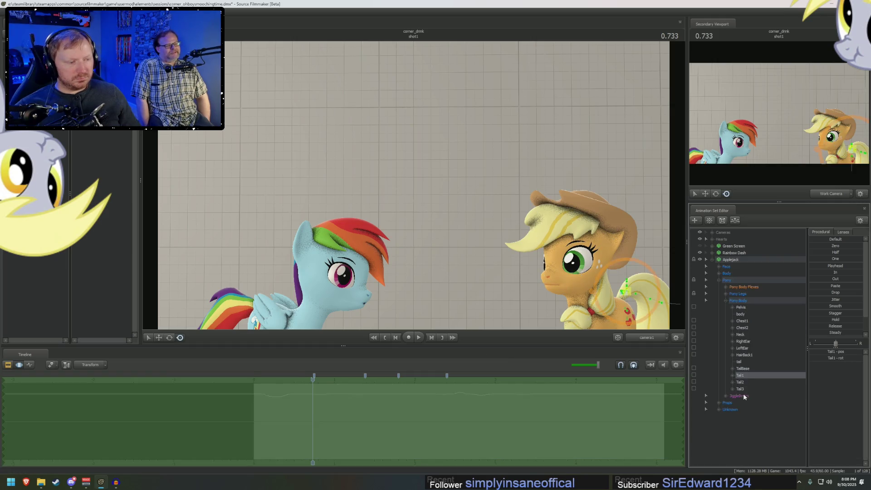
left_click(748, 369, "shift")
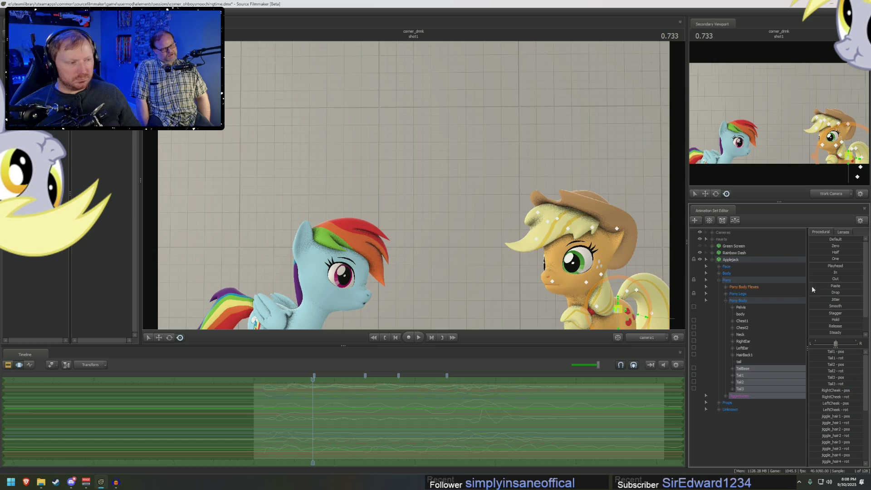
left_click(815, 273)
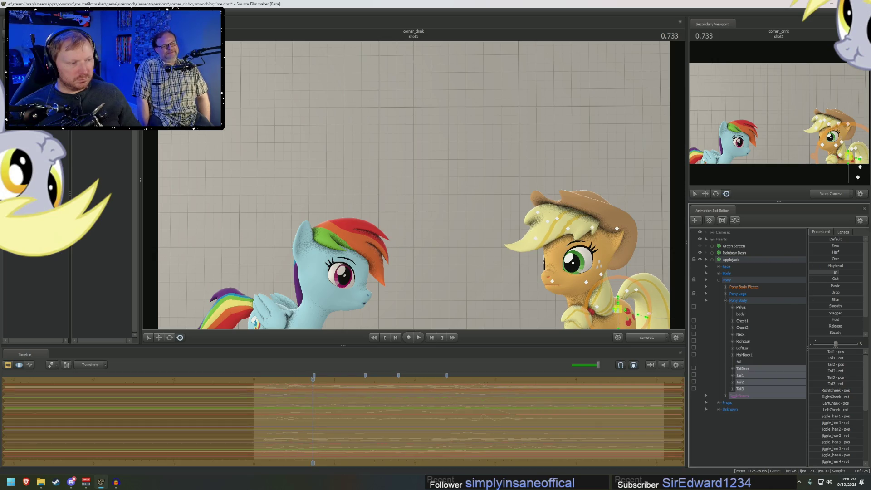
Play back the blended tail motion from the start, stopping at 0.550 seconds.
key("F2")
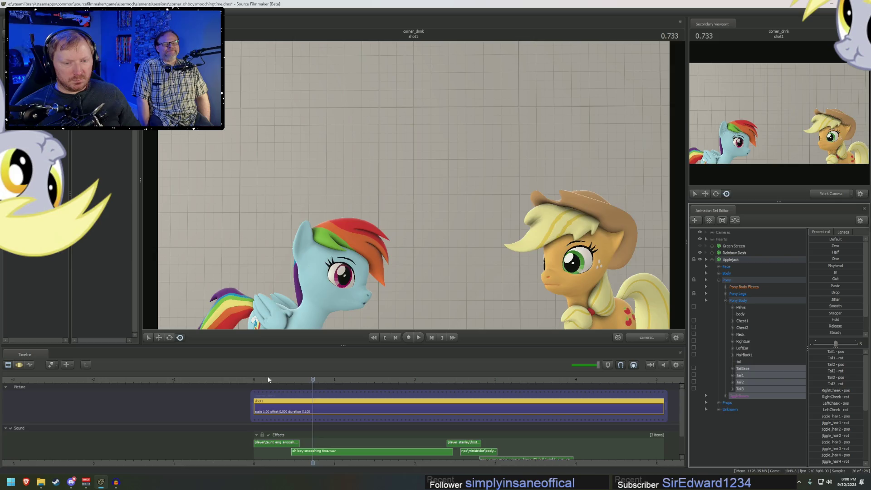
key("space")
left_click(256, 384)
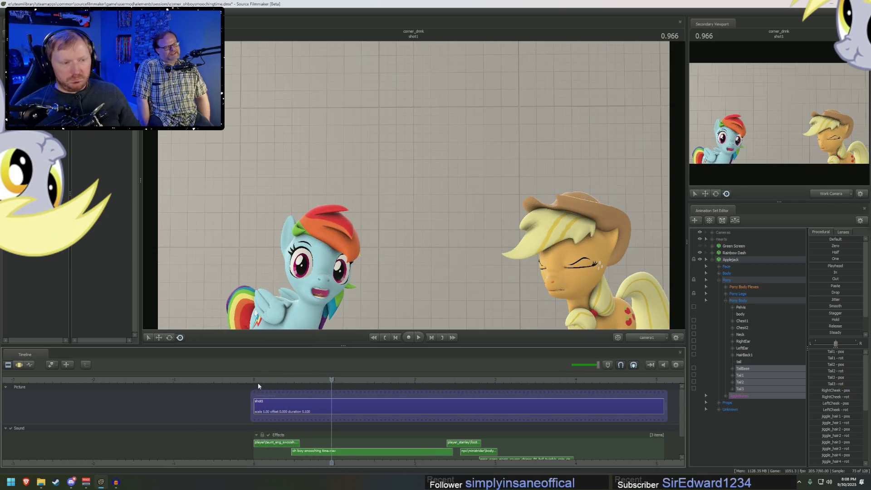
key("F3")
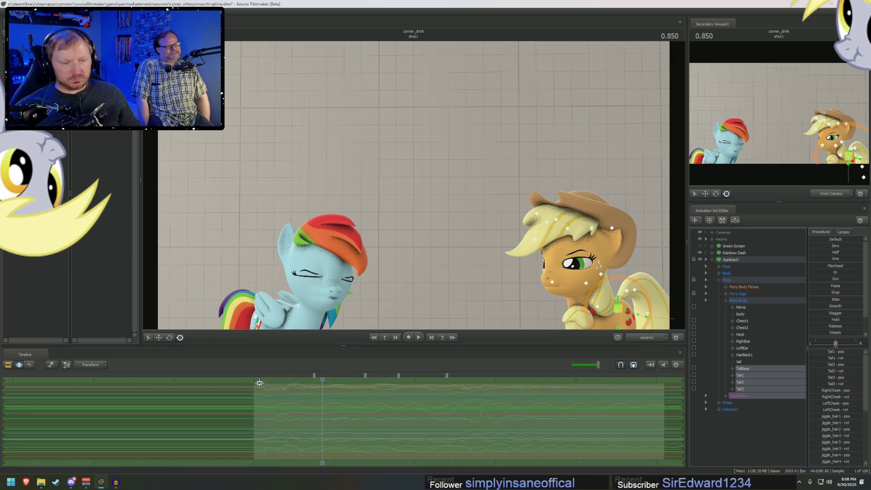
key("F2")
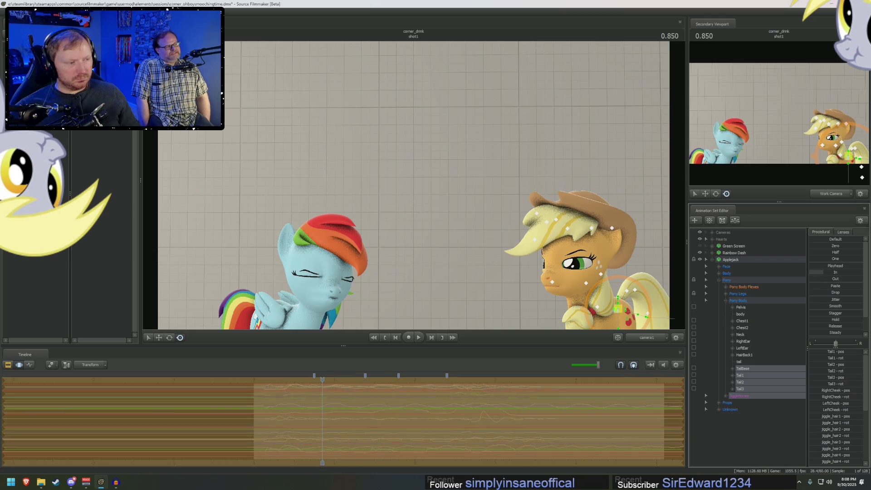
left_click_drag(264, 382, 258, 381)
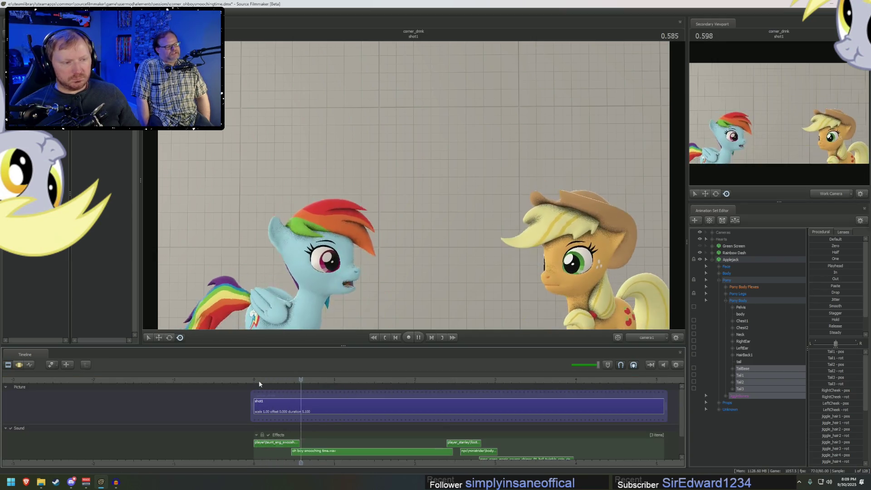
key("space")
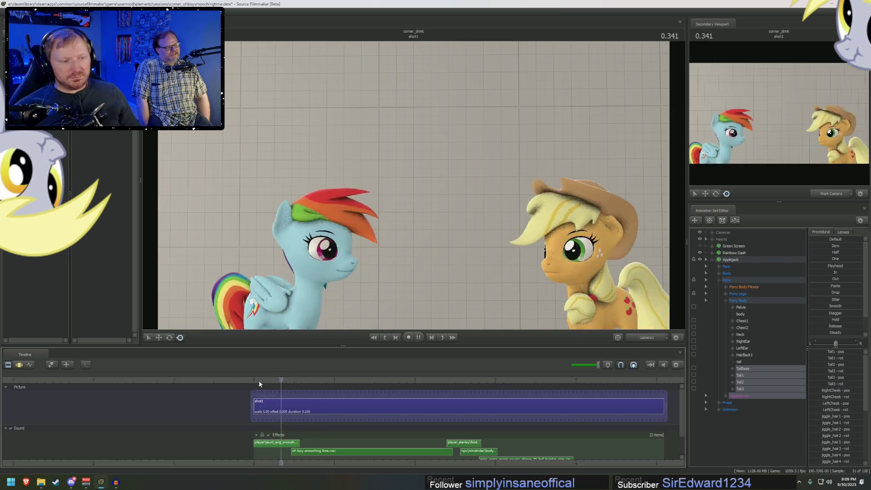
key("space")
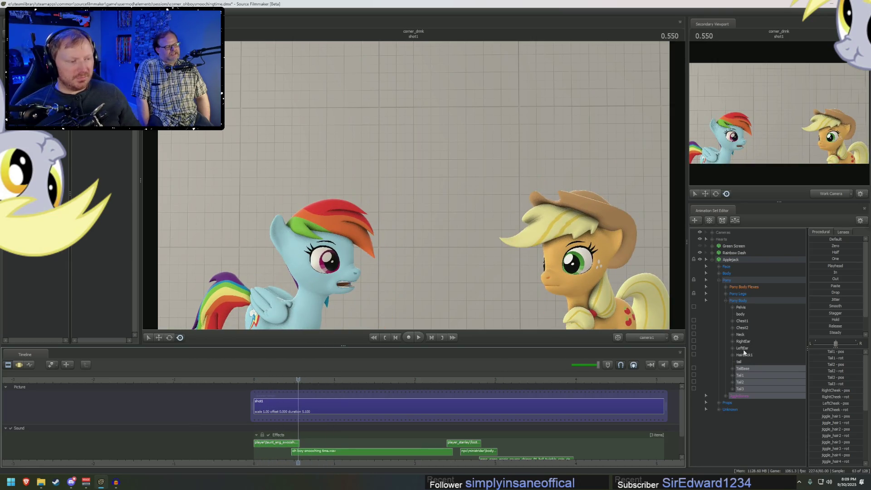
Select Applejack's LeftEar and RightEar bones, view their curves and replay the shot to 0.850.
left_click_drag(744, 341, 743, 348)
key("F3")
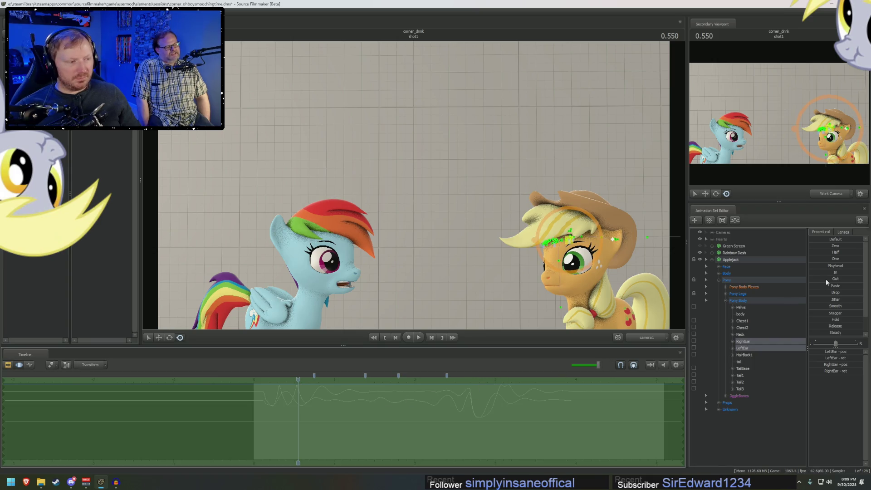
key("F2")
left_click(257, 379)
key("space")
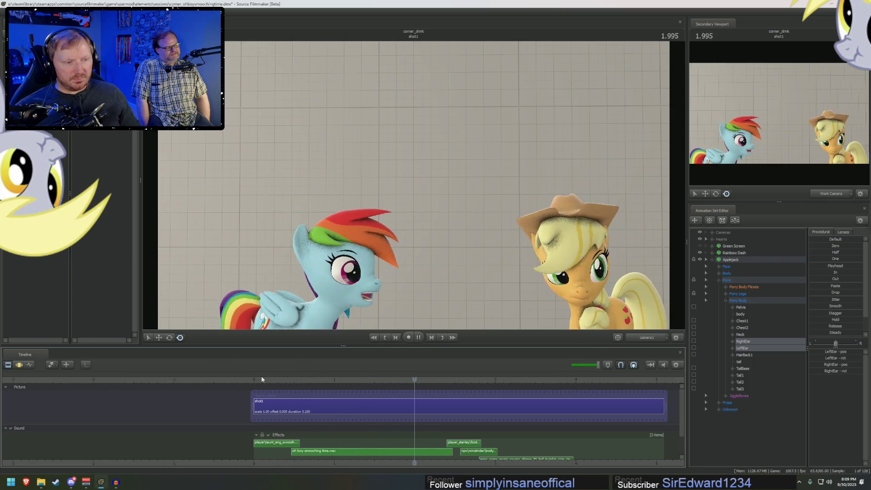
left_click(262, 380)
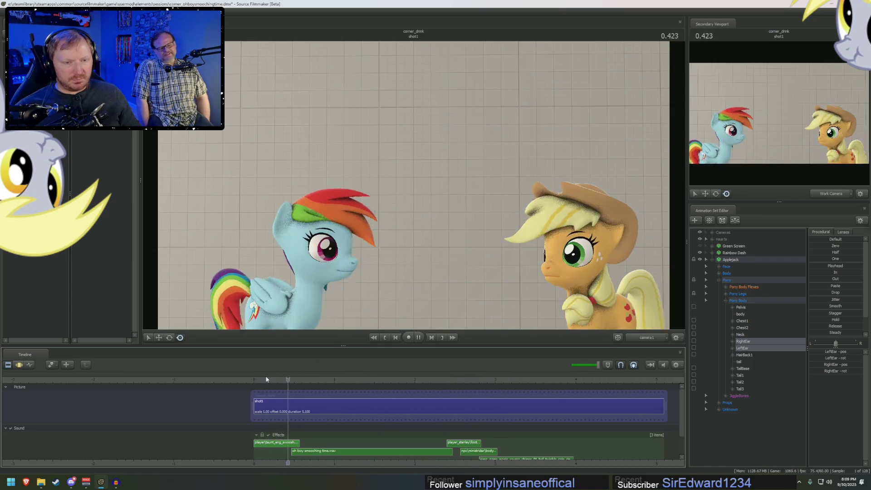
key("space")
key("F3")
key("F2")
Collapse Applejack's controls, expand Rainbow Dash's groups and play the animation.
left_click(712, 260)
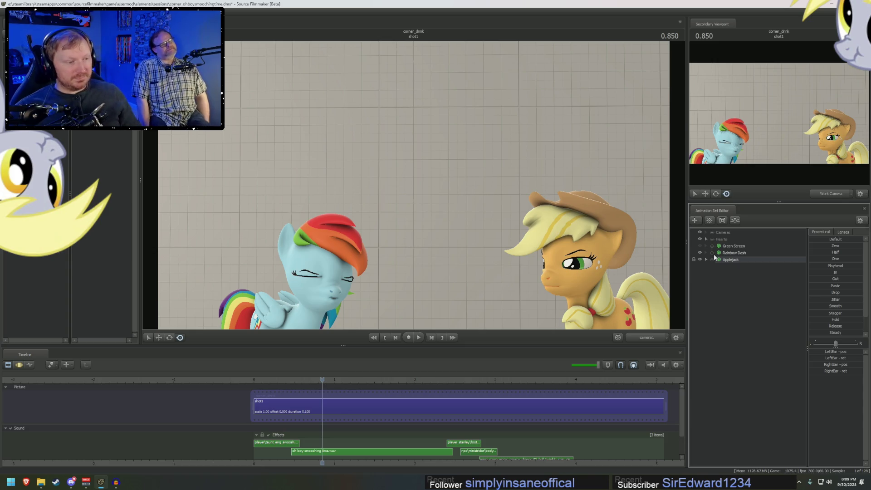
left_click(713, 254)
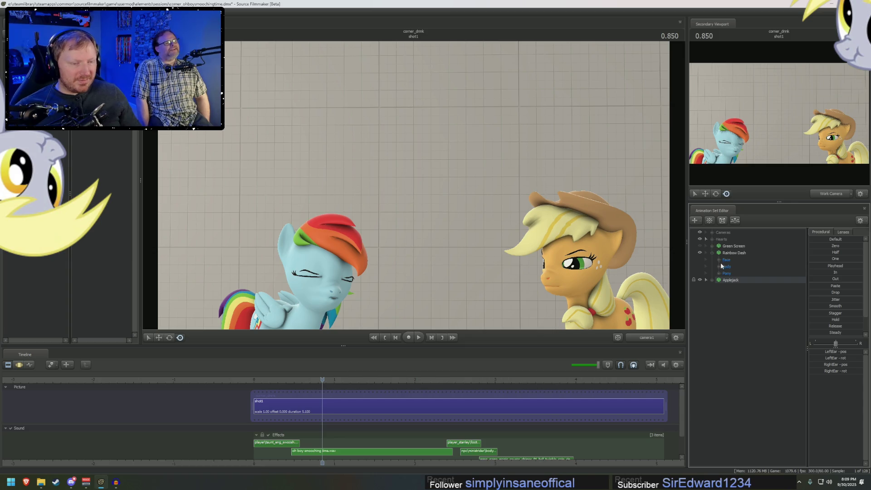
key("space")
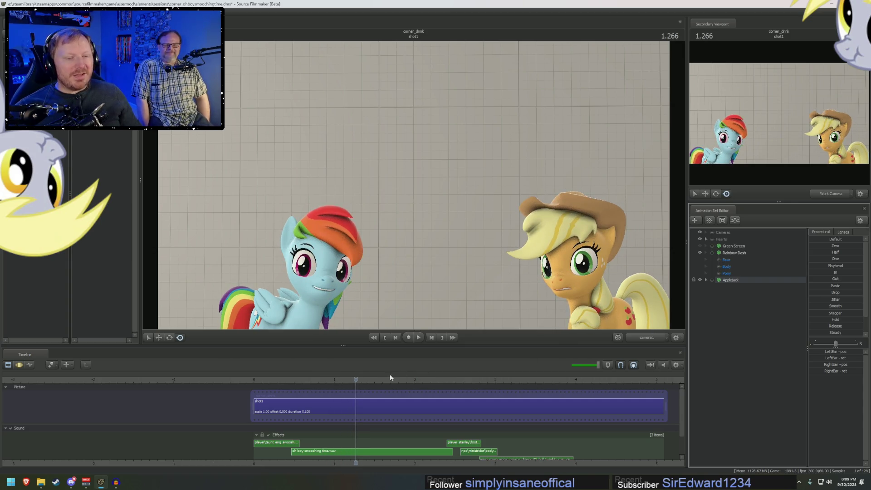
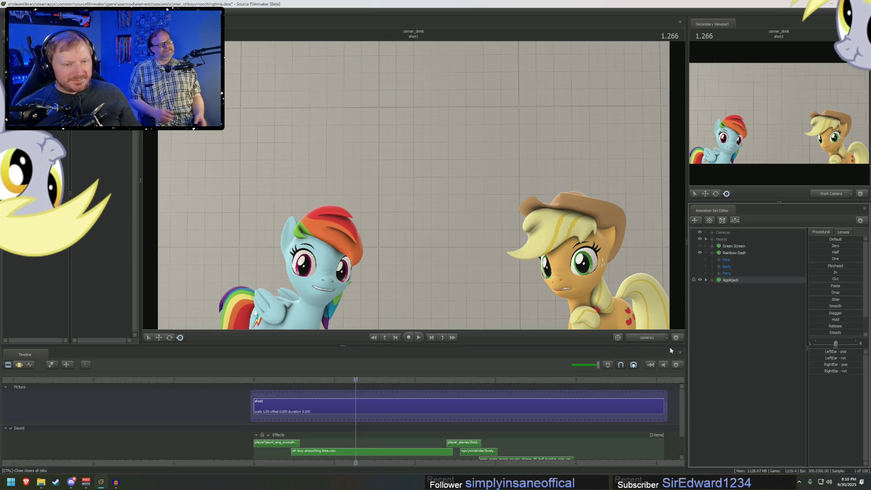
Expand Rainbow Dash's Pony Body bones, select RightEar and LeftEar, and apply Procedural In.
left_click(720, 273)
left_click(726, 300)
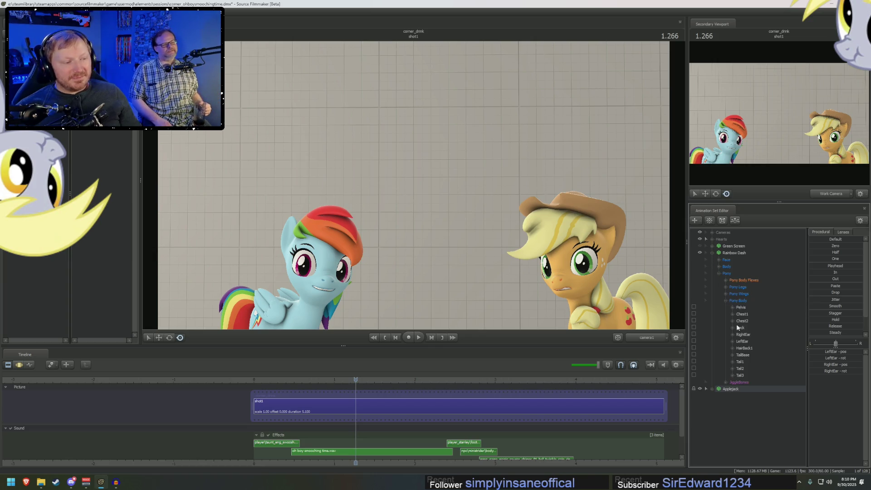
left_click(744, 342)
left_click(748, 336)
left_click(743, 341, "ctrl")
key("F4")
left_click(824, 271)
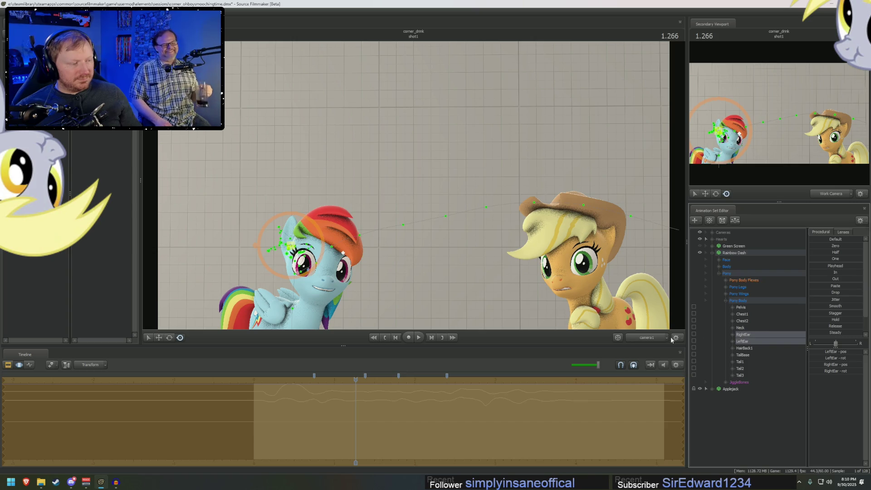
Return to the clip view and play the shot from near the start, stopping at 2.383.
key("F3")
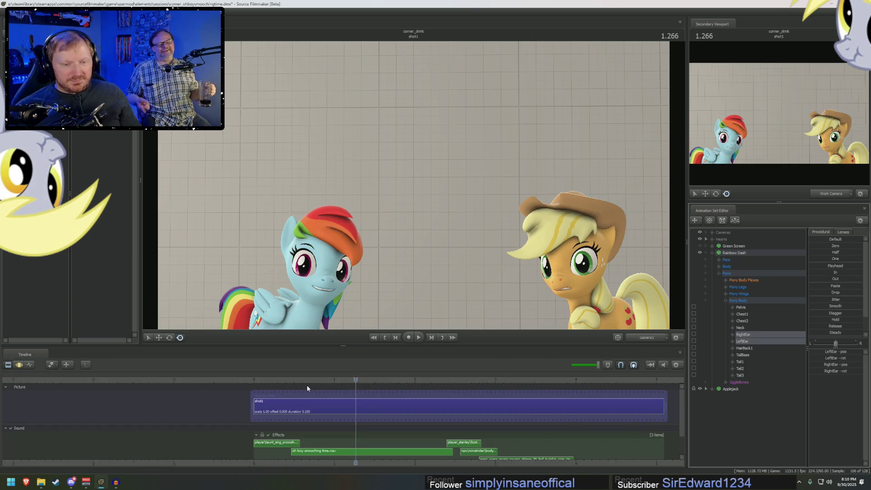
left_click(261, 381)
key("space")
left_click(260, 381)
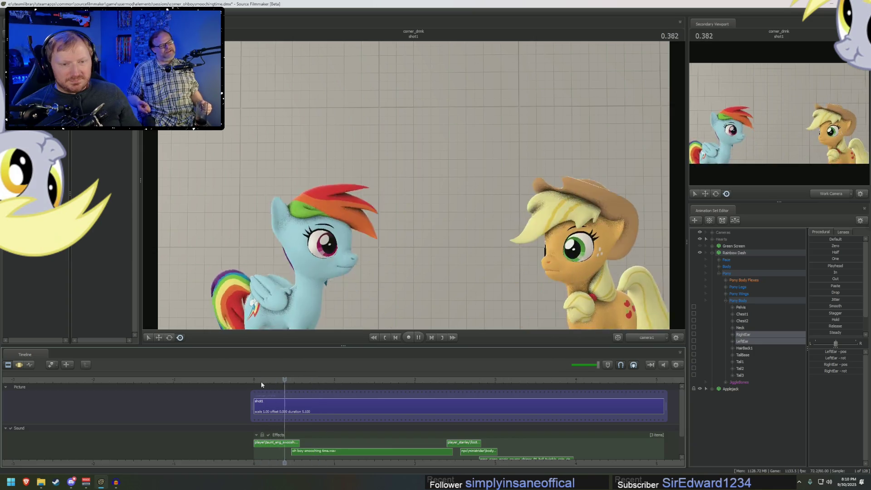
key("space")
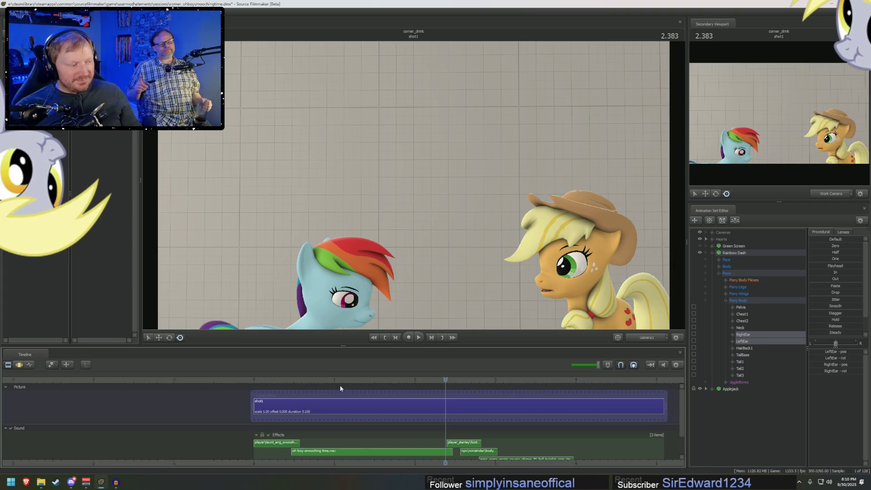
Replay the shot from near the start several times, stopping at 1.250.
left_click(257, 382)
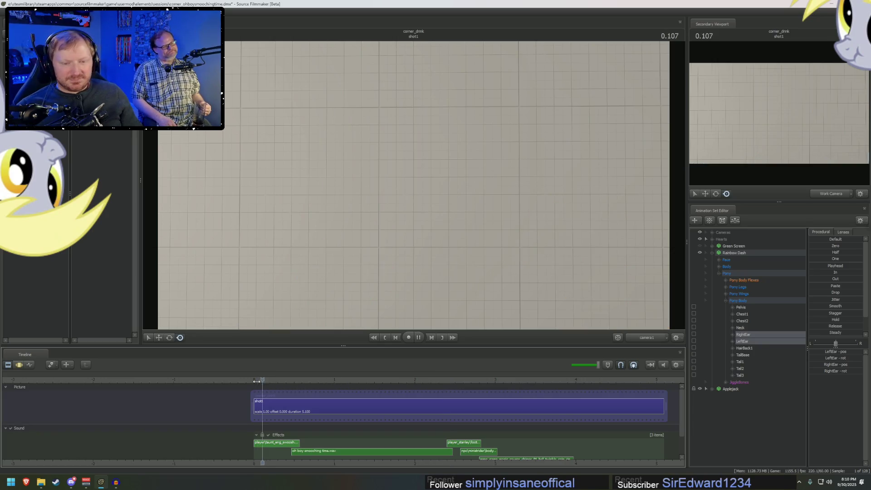
key("space")
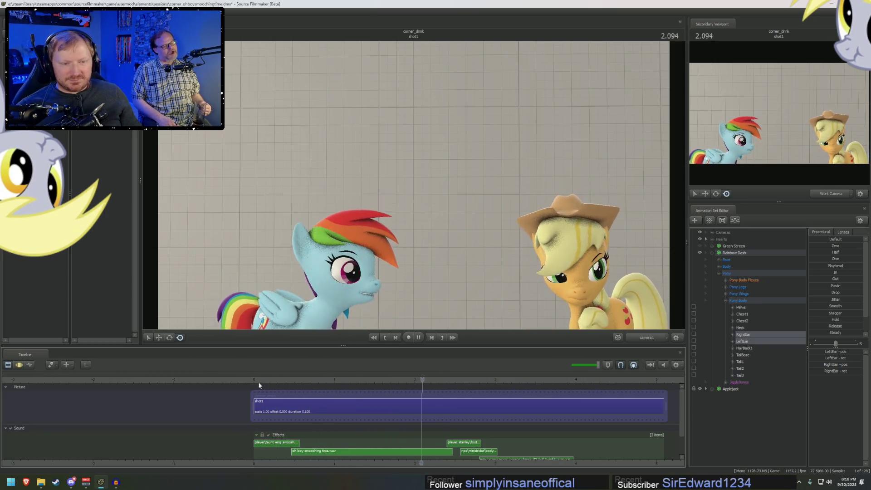
key("space")
left_click(259, 381)
key("space")
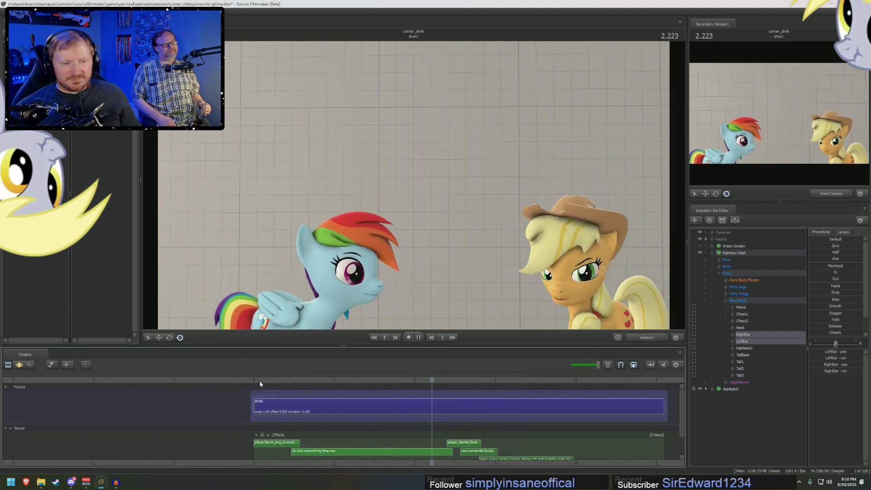
left_click(259, 380)
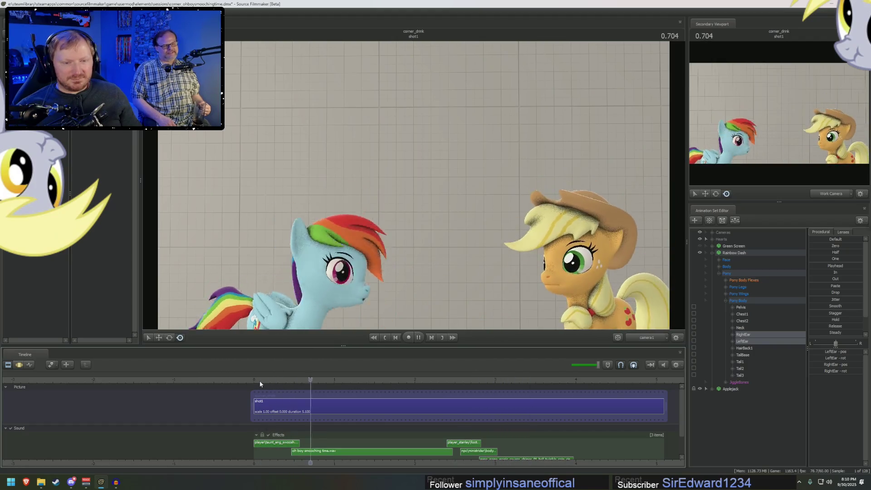
left_click(260, 381)
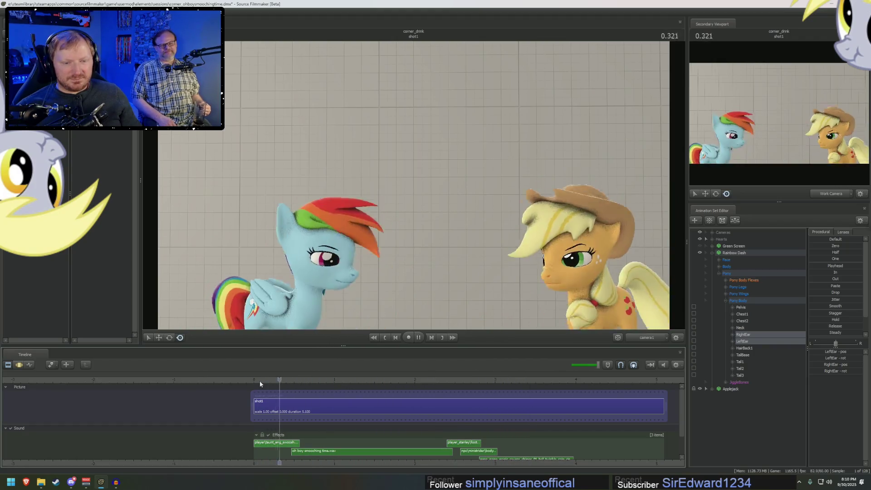
key("space")
left_click(647, 338)
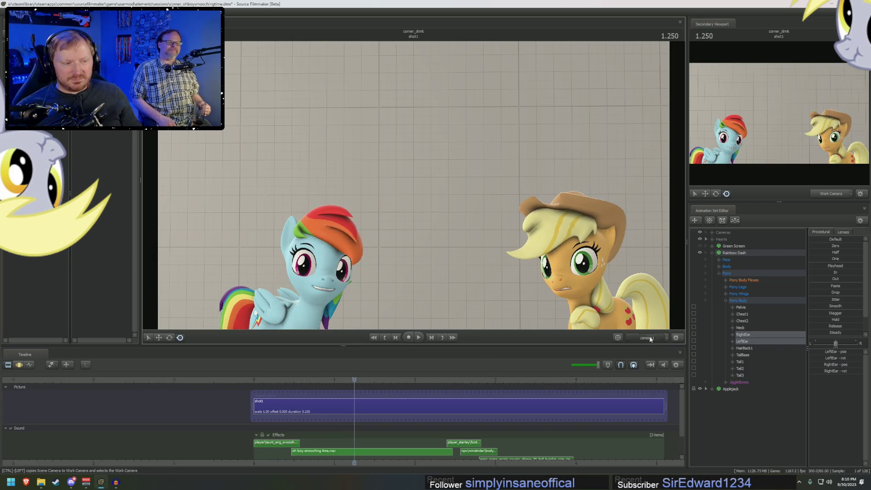
View Rainbow Dash close up in Work Camera at 1.216, select Pelvis, and open shot1's motion curves.
left_click(645, 350)
mouse_move(304, 380)
left_mouse_down()
mouse_move(289, 377)
mouse_move(351, 380)
left_mouse_up()
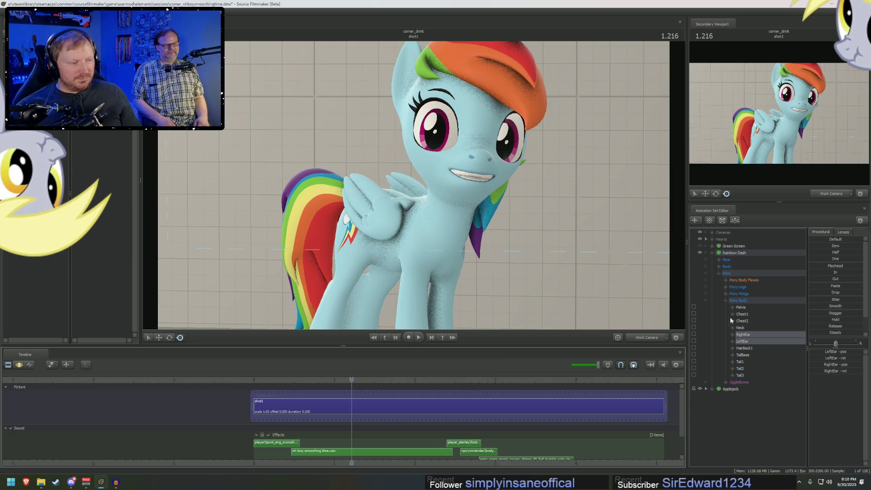
left_click(741, 307)
double_click(386, 404)
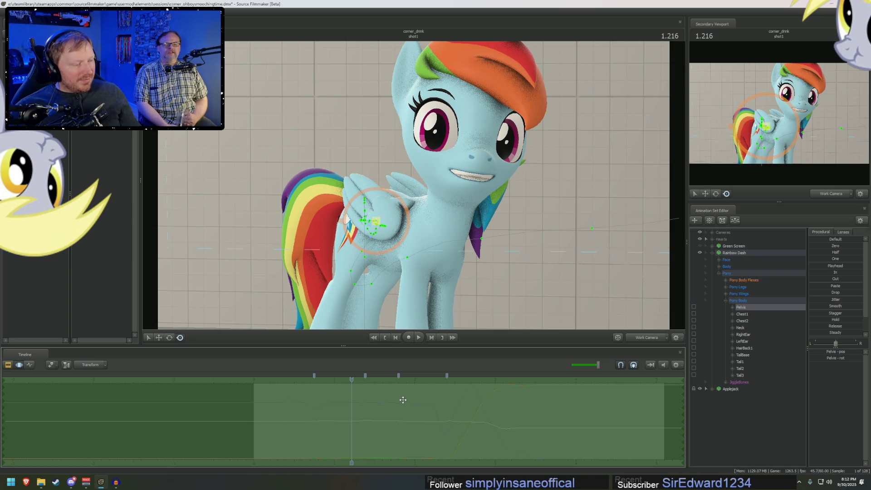
Select the Pelvis pos channel at 0.950 with a falloff range, zoom the graph, and switch to Move.
left_click_drag(352, 406, 427, 406)
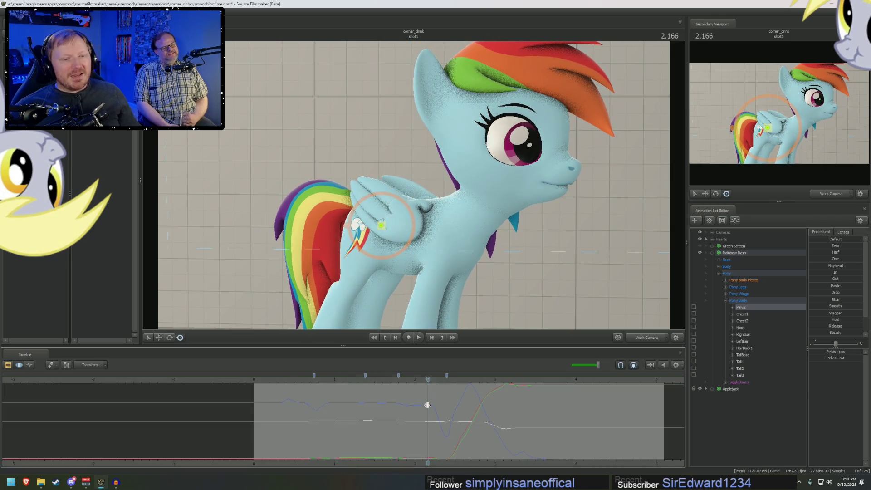
mouse_move(368, 414)
left_mouse_down()
mouse_move(306, 414)
mouse_move(340, 422)
mouse_move(323, 422)
left_mouse_up()
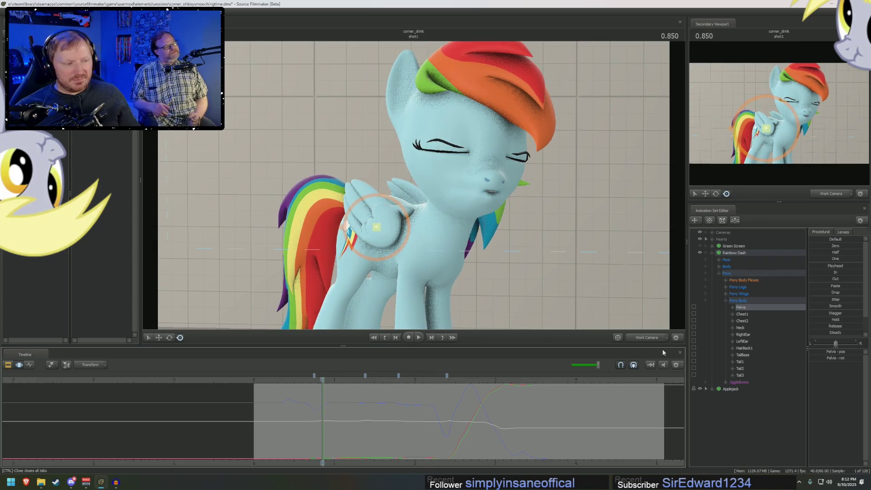
left_click(733, 308)
left_click(747, 315)
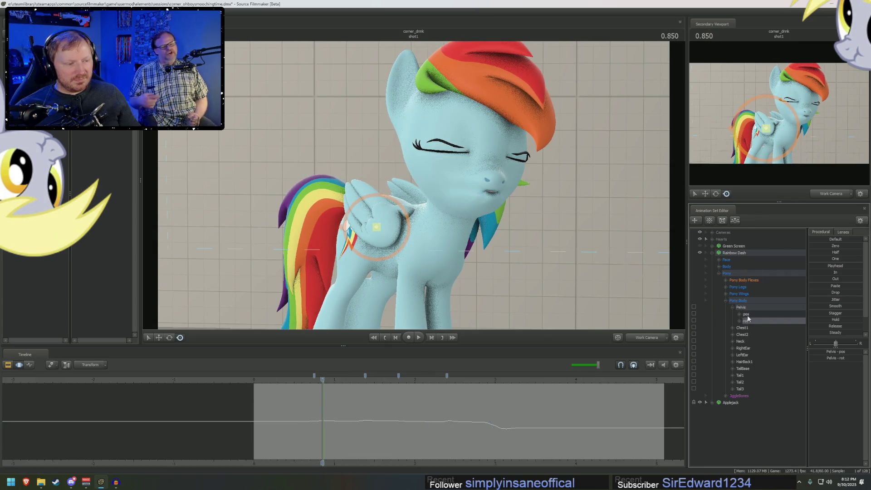
left_click(331, 422)
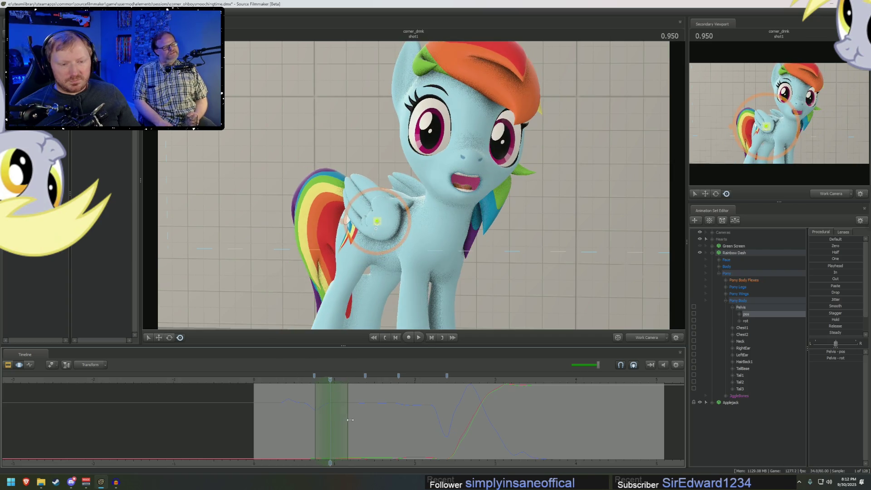
scroll(347, 421, "up", 2)
scroll(349, 422, "up", 2)
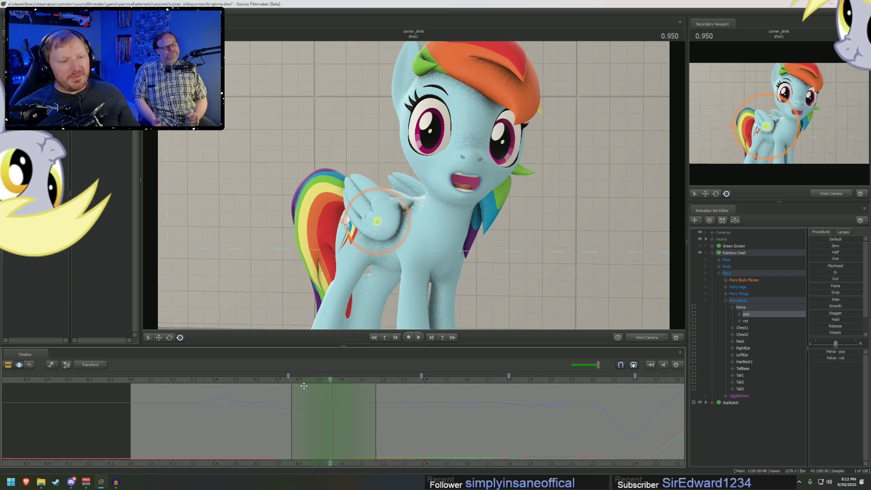
key("w")
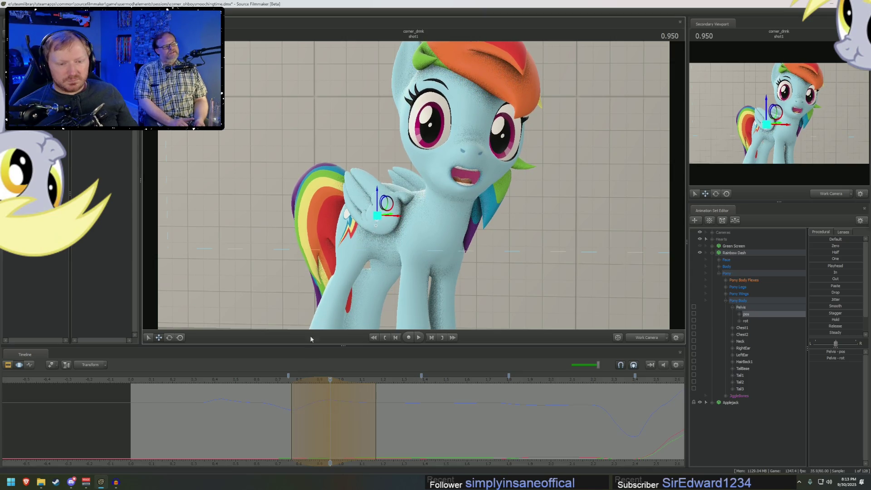
Review the shot, then frame and orbit the work camera on Rainbow Dash's pelvis.
key("space")
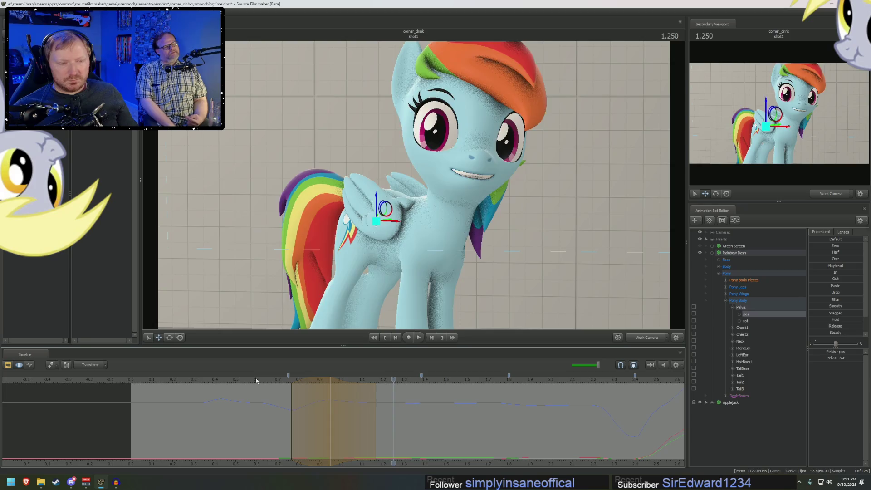
key("space")
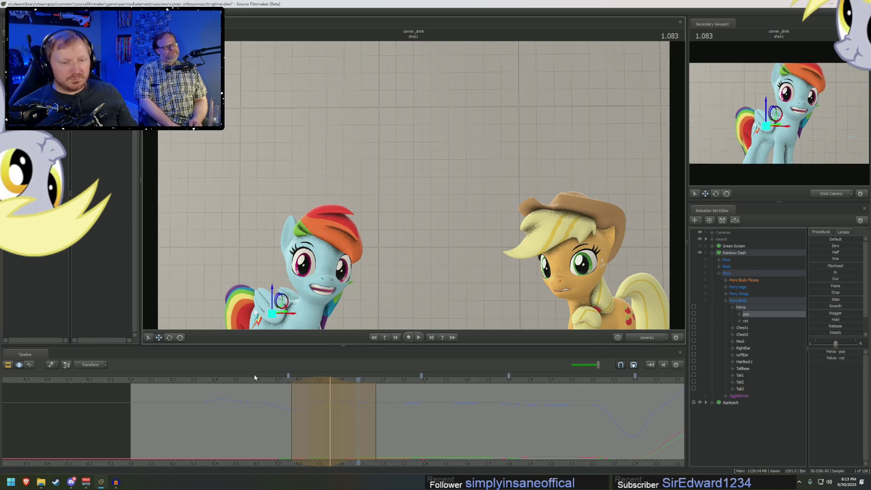
left_click(638, 338)
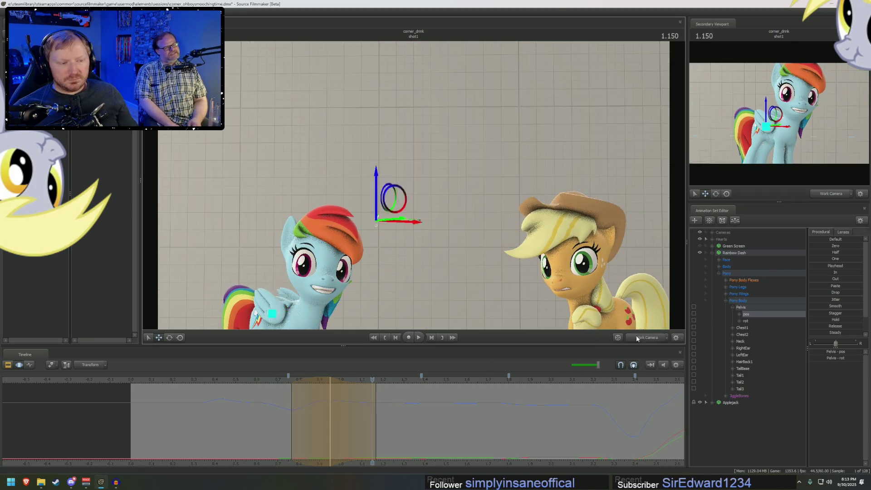
key("f")
mouse_move(414, 185)
left_mouse_down()
mouse_move(458, 185)
mouse_move(458, 136)
mouse_move(445, 163)
mouse_move(413, 149)
mouse_move(432, 192)
mouse_move(421, 199)
left_mouse_up()
Rotate Rainbow Dash's pelvis, undoing a runaway rotation, and shift her body to the right.
key("e")
left_click(337, 383)
left_click_drag(336, 383, 330, 383)
left_click_drag(418, 186, 416, 178)
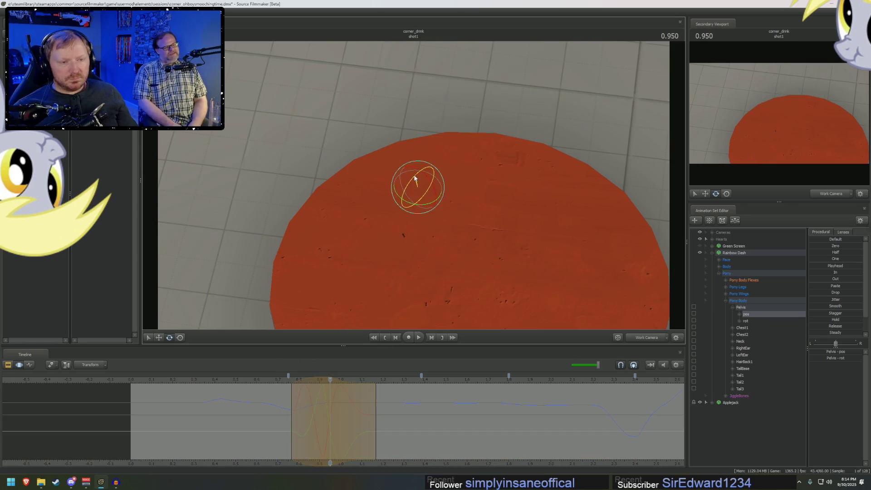
key("ctrl+z")
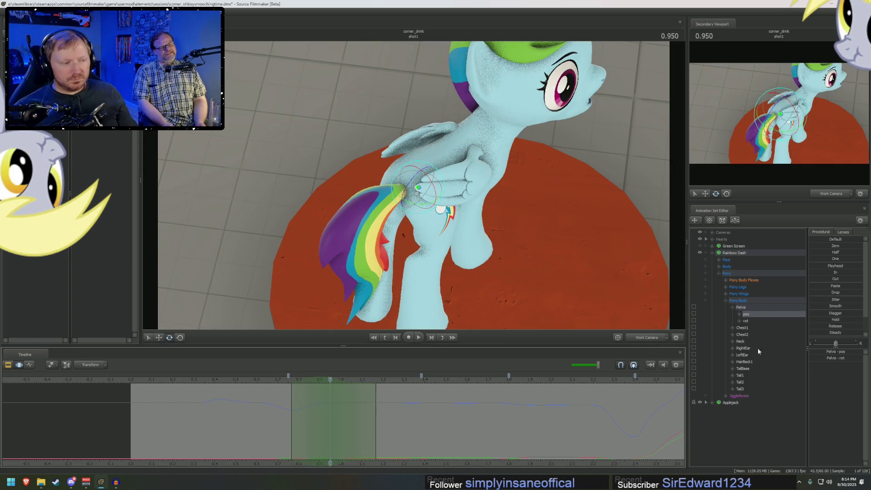
left_click(741, 307)
left_click_drag(420, 178, 432, 203)
key("w")
left_click_drag(418, 174, 430, 172)
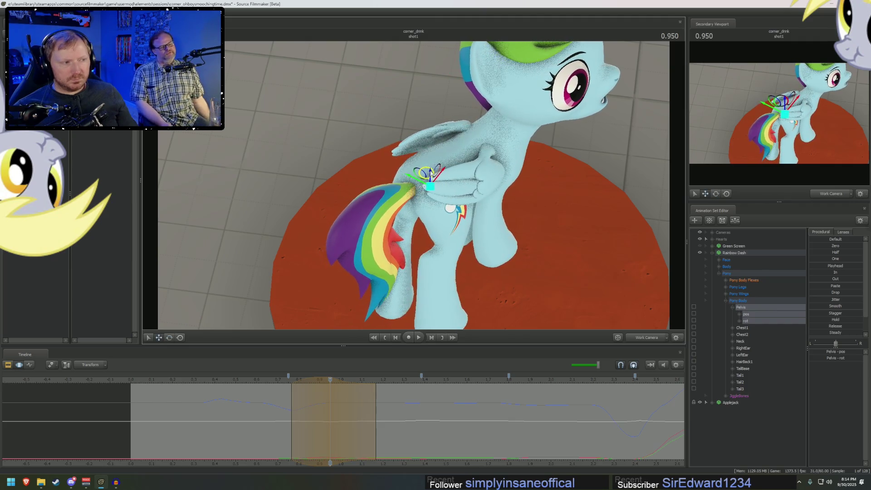
Set the secondary viewport to camera1 and jump the current time to 0.650.
left_click(831, 193)
left_click(794, 209)
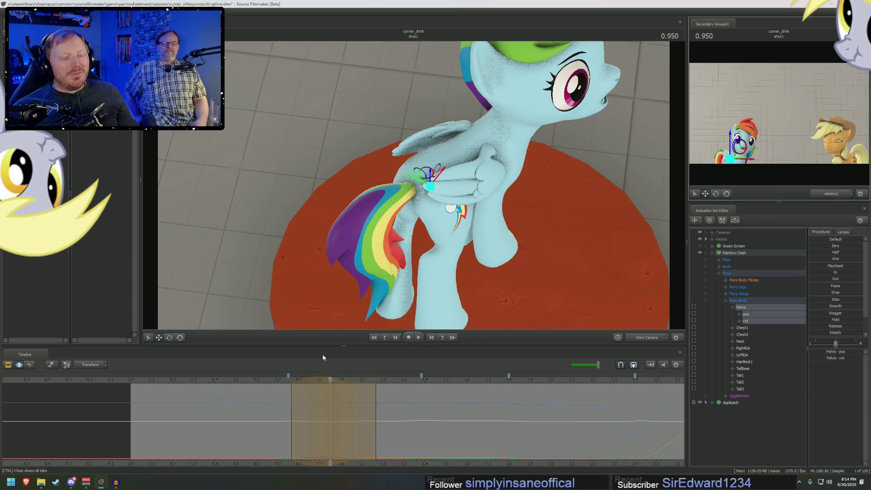
left_click(266, 380)
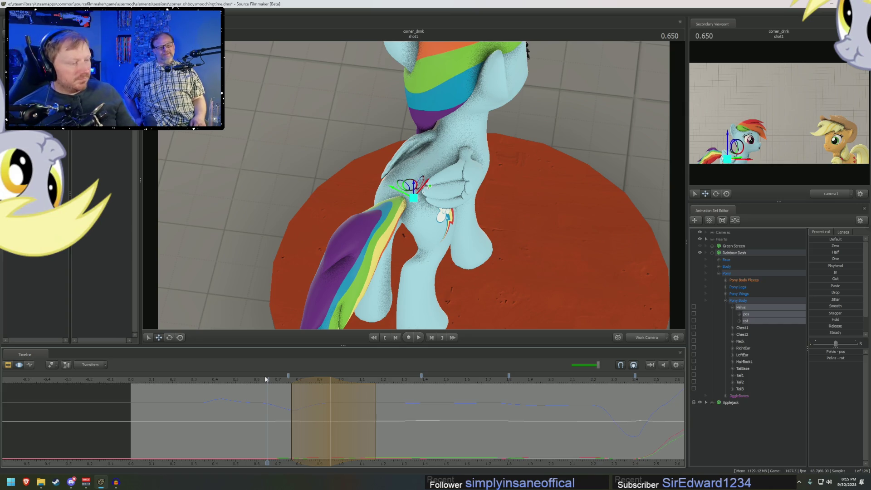
Review the new pelvis motion in the shot camera, scrubbing from 0.616 and playing back.
mouse_move(280, 409)
left_mouse_down()
mouse_move(357, 398)
mouse_move(315, 347)
mouse_move(272, 379)
mouse_move(380, 387)
left_mouse_up()
left_click(653, 338)
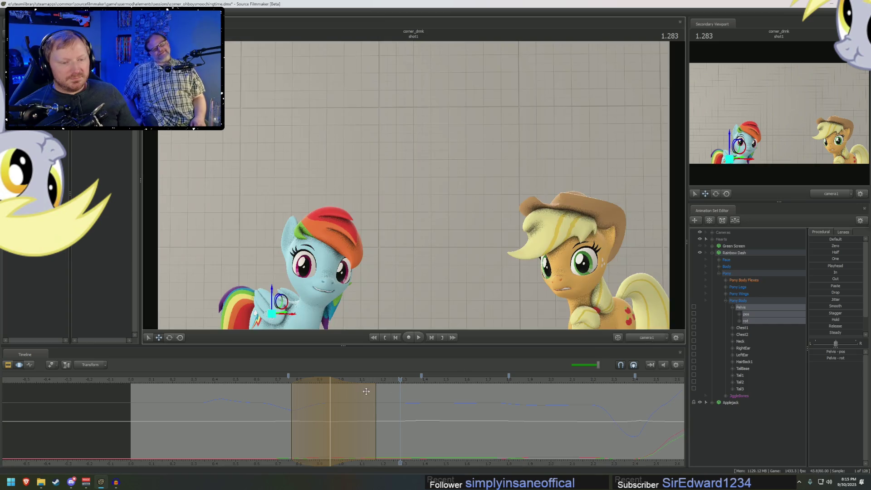
left_click(260, 379)
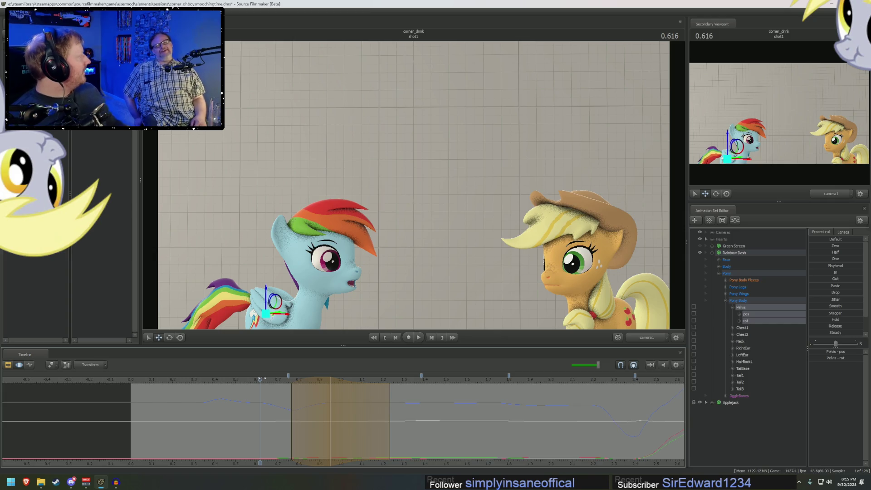
mouse_move(262, 378)
left_mouse_down()
mouse_move(373, 379)
mouse_move(274, 380)
mouse_move(414, 401)
mouse_move(314, 404)
mouse_move(331, 406)
left_mouse_up()
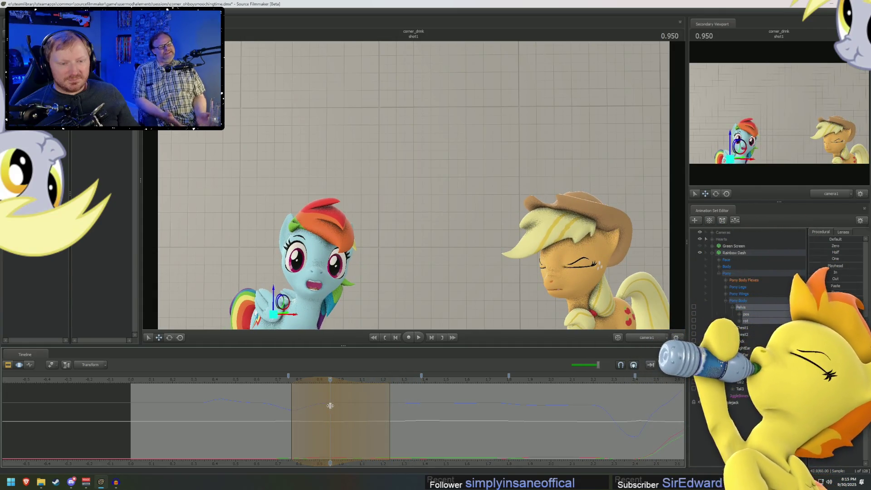
key("e")
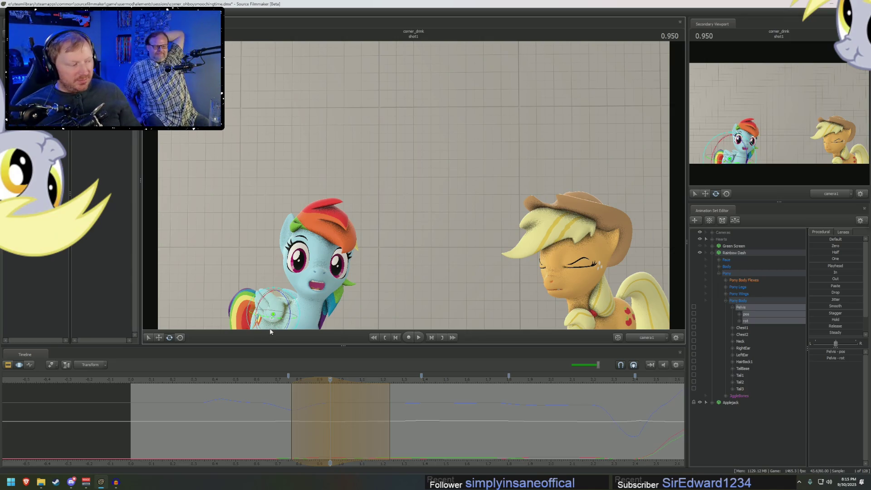
key("space")
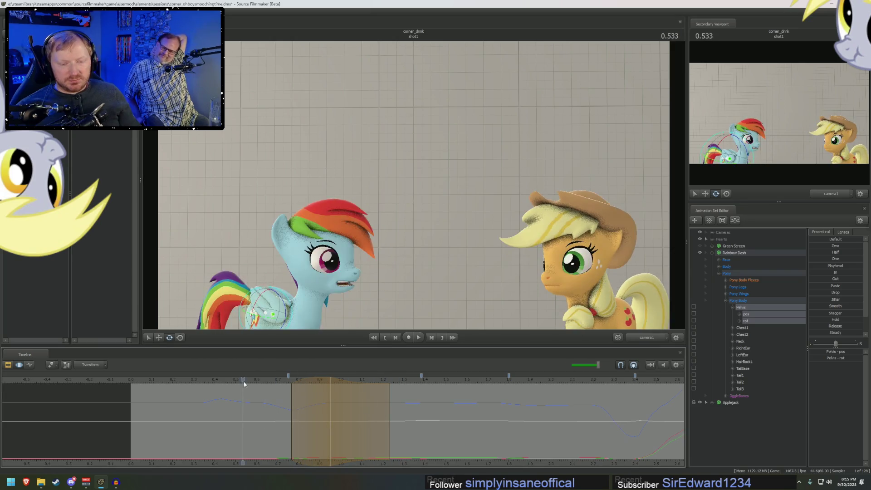
key("space")
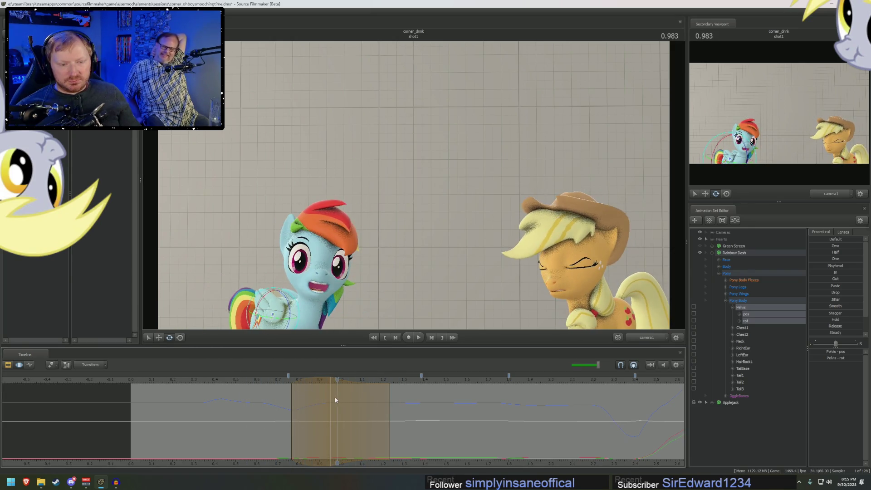
Orbit to a close side view of Rainbow Dash and rotate her Neck control slightly.
mouse_move(409, 204)
left_mouse_down()
mouse_move(454, 200)
mouse_move(413, 188)
left_mouse_up()
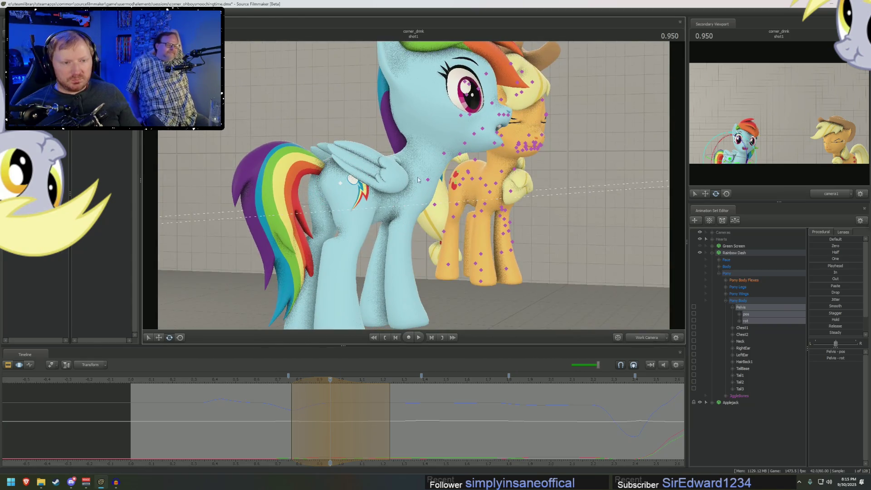
left_click(706, 253)
mouse_move(418, 196)
left_mouse_down()
mouse_move(435, 190)
mouse_move(480, 213)
left_mouse_up()
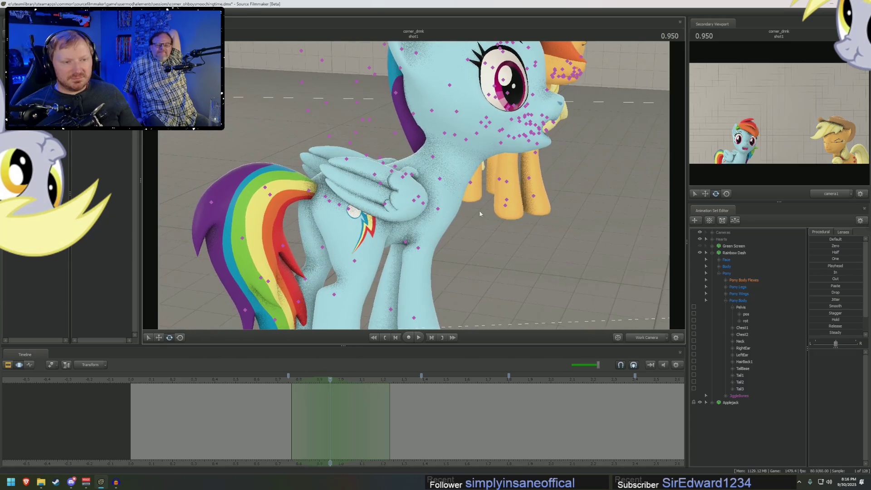
left_click(437, 183)
left_click_drag(437, 183, 467, 161)
Rotate Rainbow Dash's Head and review it in camera1 around 1.000.
left_click(466, 140)
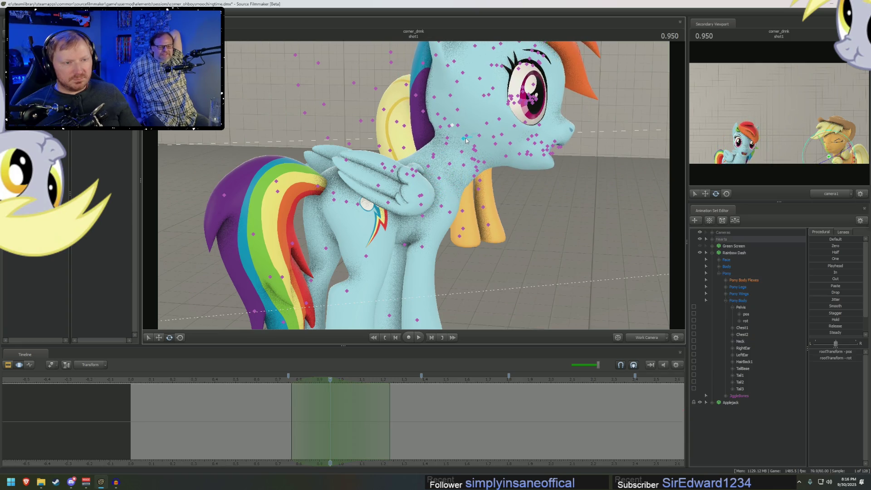
left_click(466, 139)
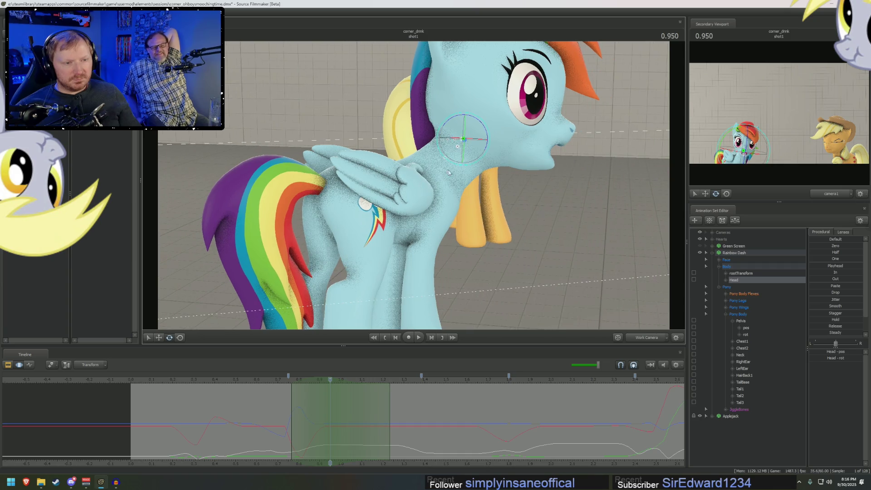
left_click_drag(488, 134, 488, 126)
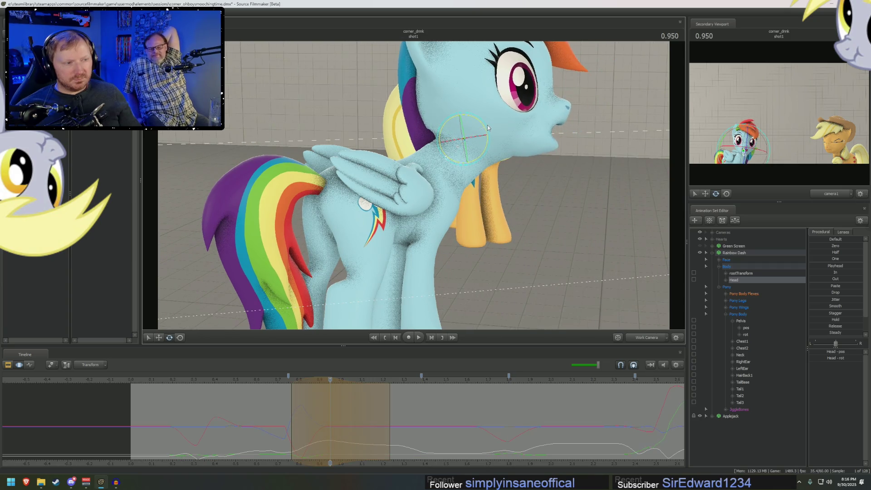
key("space")
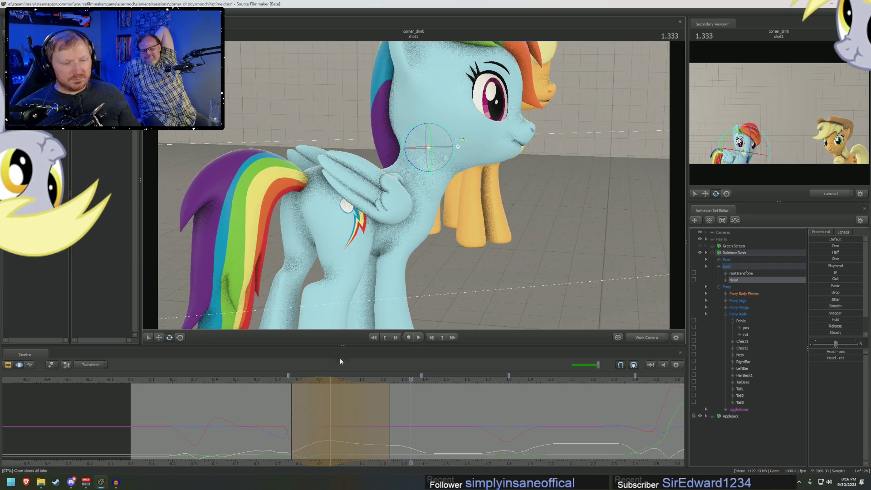
left_click(264, 380)
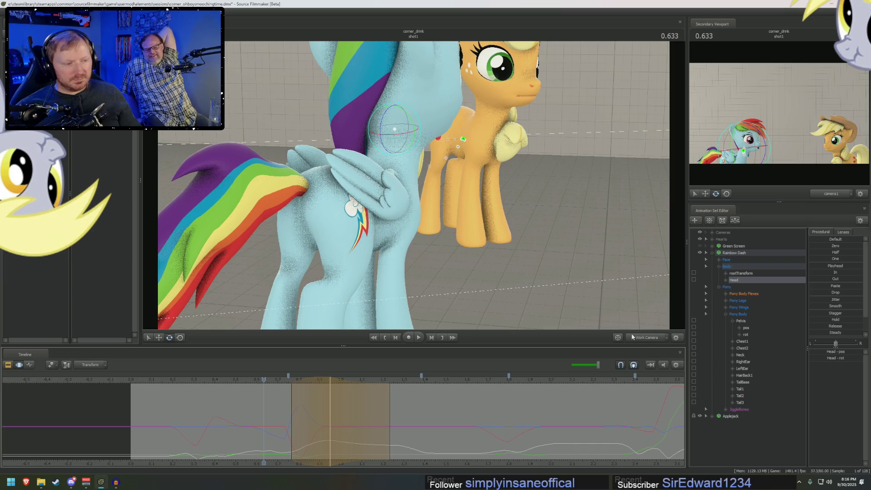
left_click(641, 341)
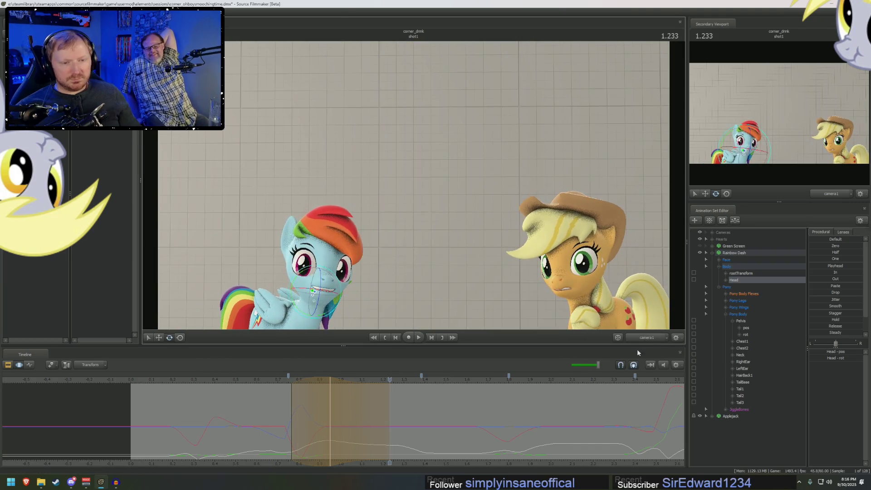
left_click(339, 430)
mouse_move(339, 430)
left_mouse_down()
mouse_move(249, 423)
mouse_move(460, 437)
left_mouse_up()
Extend the time selection's left falloff earlier, rotate the head slightly more, and review playback.
left_click_drag(384, 413, 324, 412)
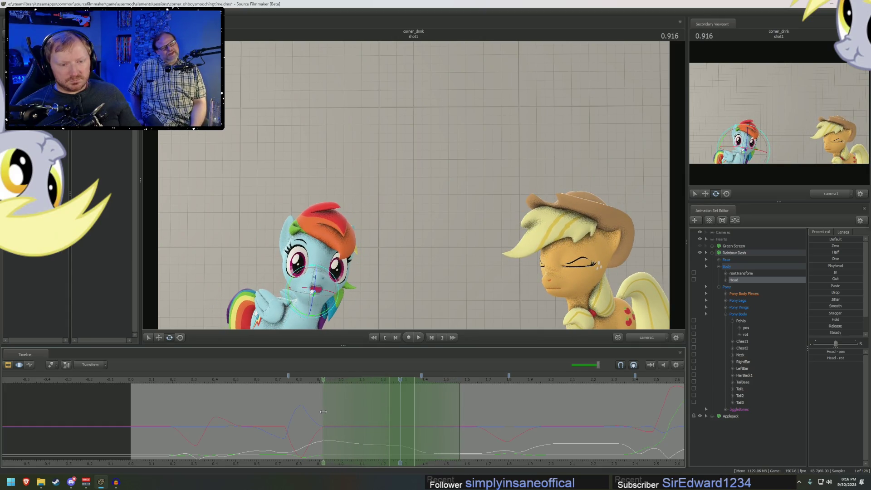
left_click_drag(325, 300, 321, 297)
mouse_move(307, 385)
left_mouse_down()
mouse_move(266, 383)
mouse_move(338, 401)
left_mouse_up()
key("space")
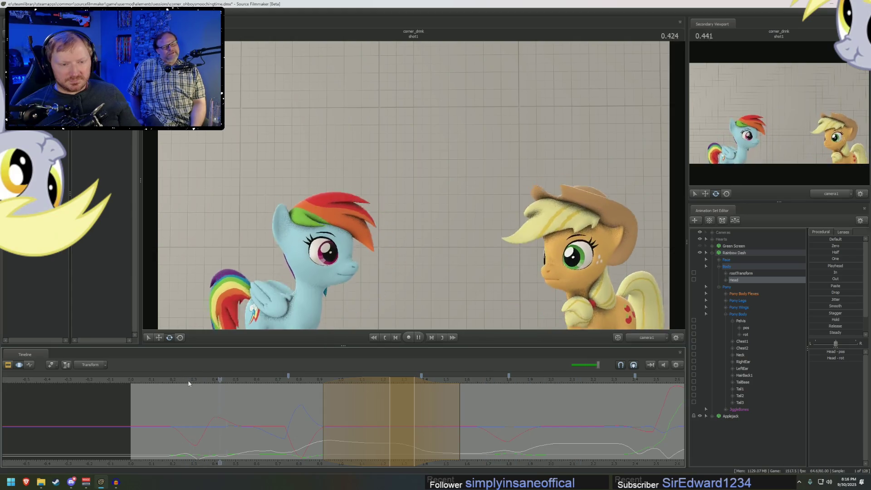
left_click(225, 376)
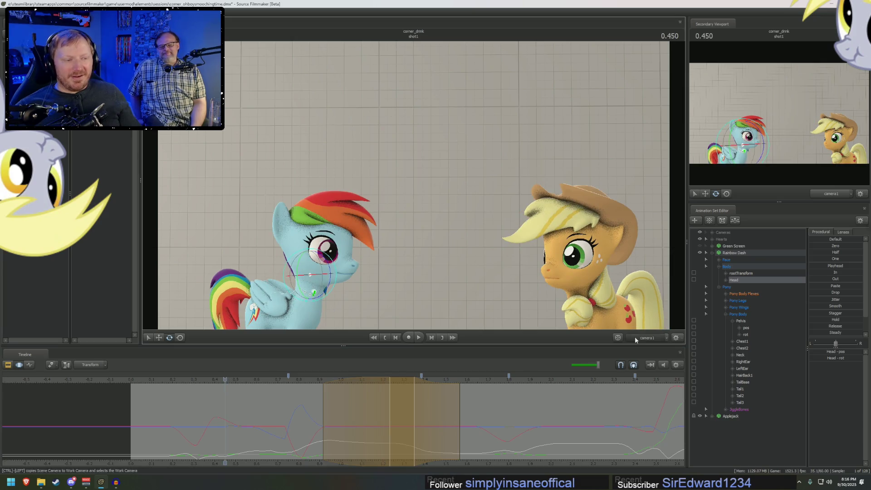
left_click(636, 339, "ctrl")
mouse_move(499, 236)
left_mouse_down()
mouse_move(505, 216)
mouse_move(502, 244)
left_mouse_up()
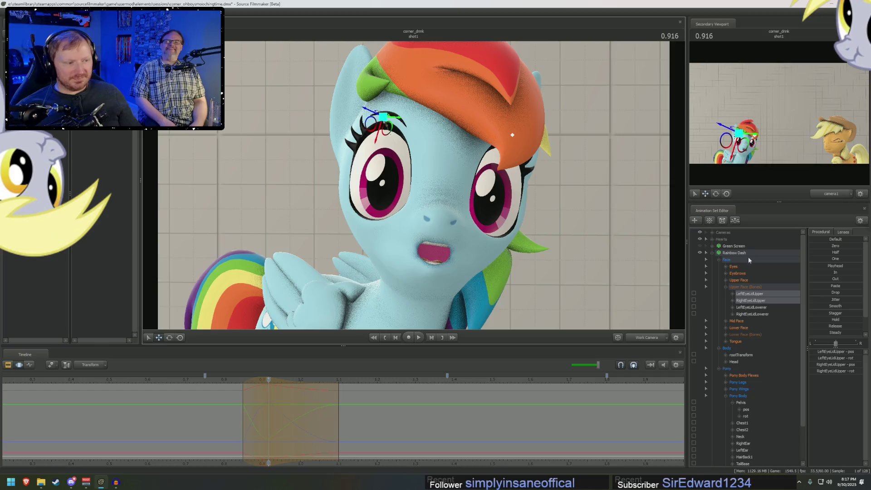
Pull Rainbow Dash's left and right lower eyelids down and review in camera1 from 0.616 to 1.000.
left_click_drag(750, 307, 757, 313)
left_click_drag(362, 231, 397, 277)
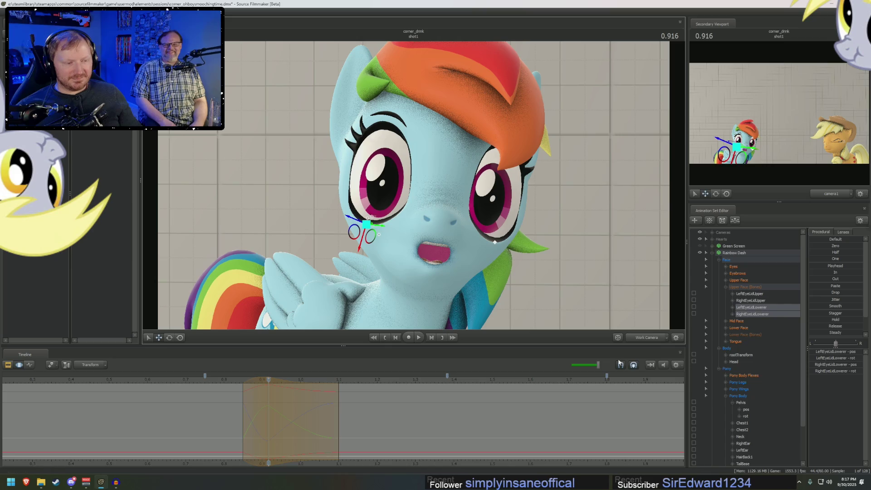
key("ctrl+1")
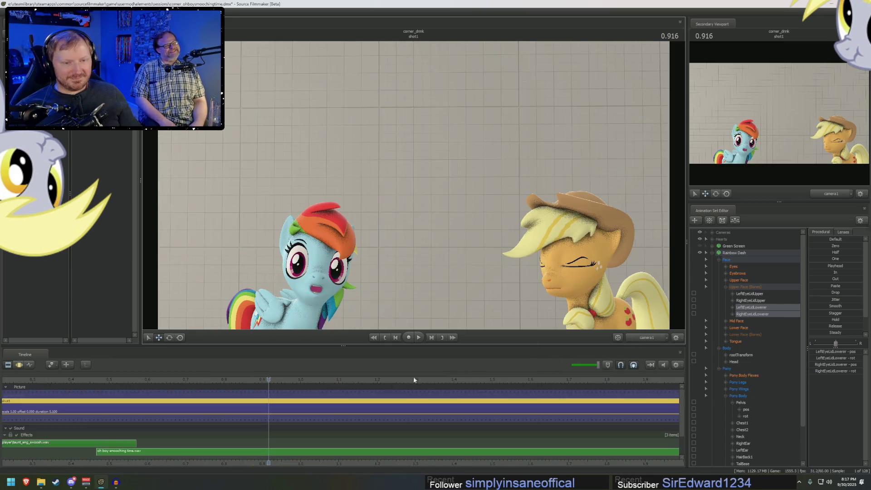
left_click(160, 377)
key("space")
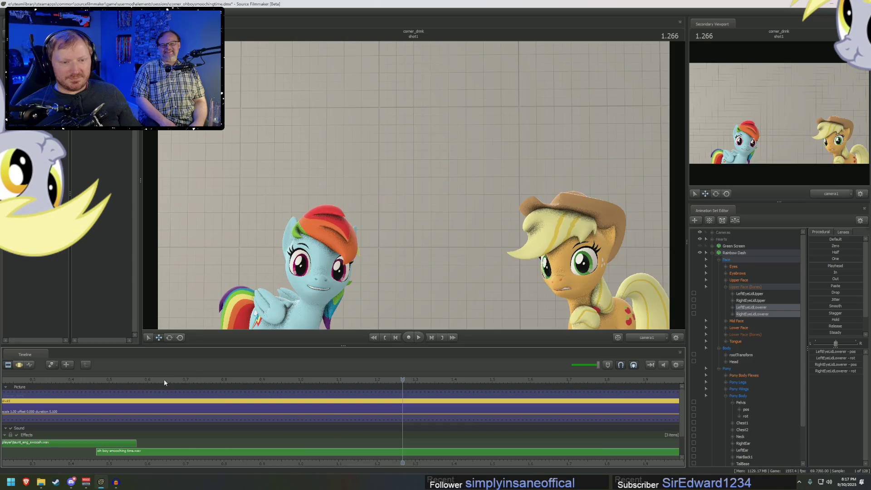
left_click_drag(204, 380, 339, 381)
left_click(149, 397)
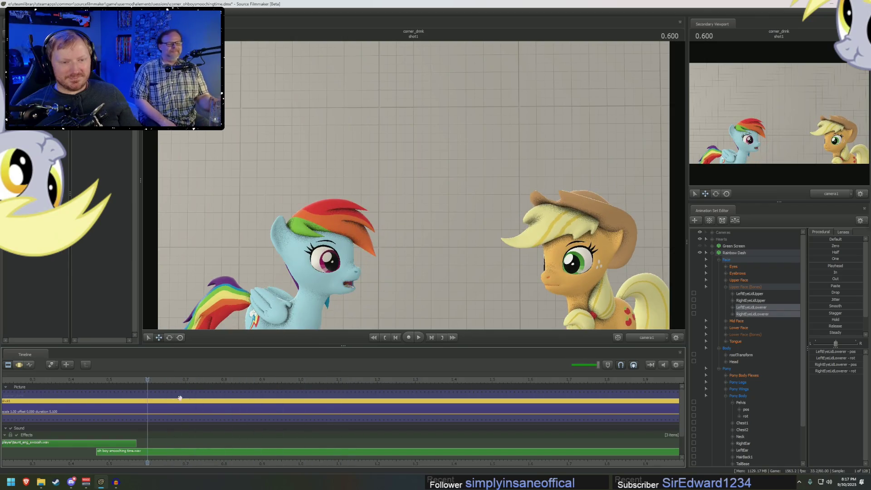
Show the motion curves again and play from 0.933 with Upper Face selected.
key("ctrl+2")
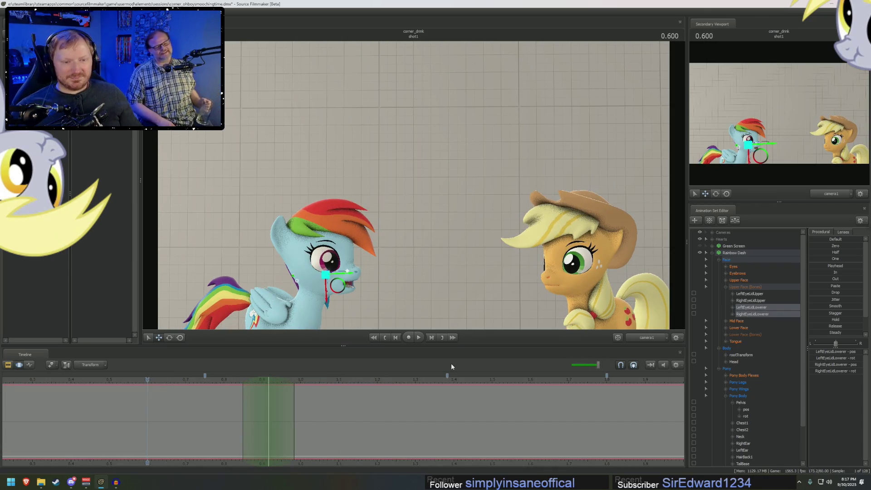
left_click_drag(233, 381, 275, 389)
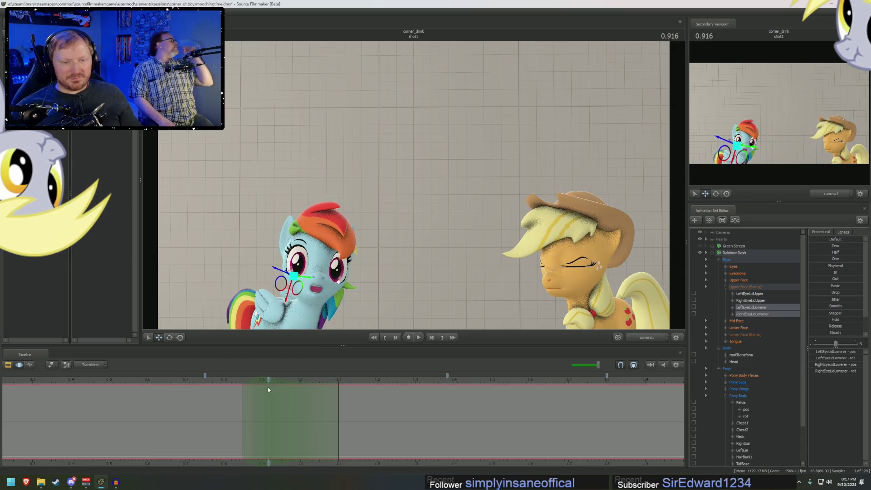
key("space")
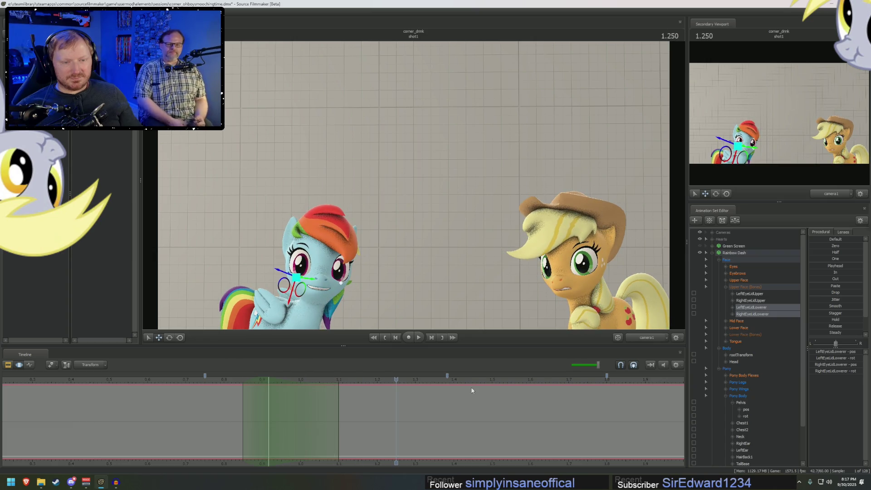
left_click(736, 281)
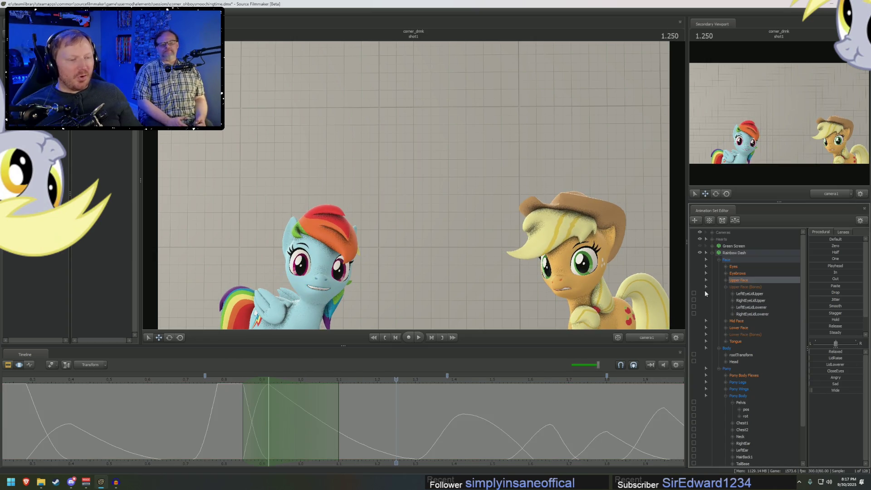
Narrow the time selection, pulling the right falloff earlier and the left falloff later.
mouse_move(330, 442)
left_mouse_down()
mouse_move(379, 441)
mouse_move(376, 427)
mouse_move(412, 431)
mouse_move(326, 424)
mouse_move(385, 432)
mouse_move(370, 438)
mouse_move(414, 436)
left_mouse_up()
mouse_move(520, 435)
left_mouse_down()
mouse_move(500, 429)
mouse_move(543, 411)
left_mouse_up()
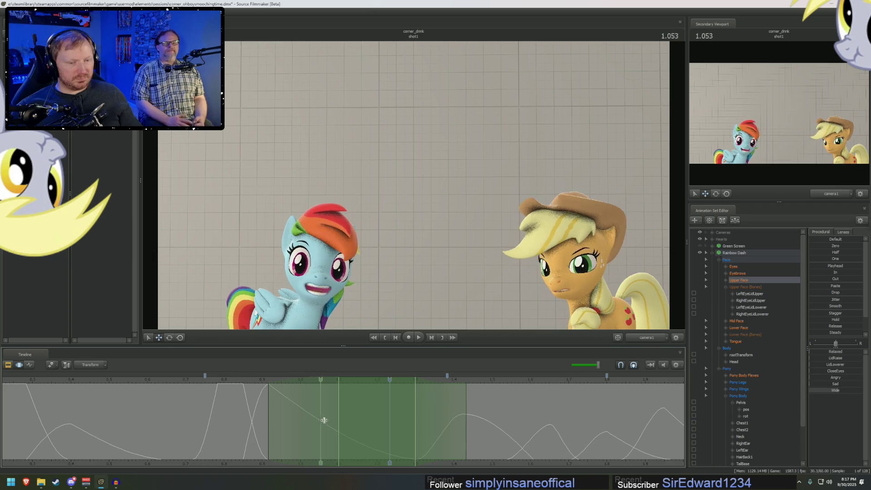
left_click_drag(269, 414, 390, 412)
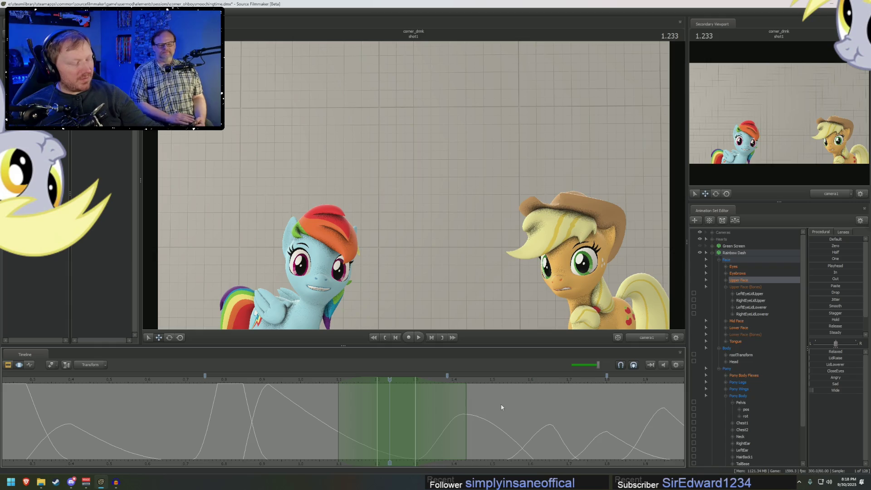
Add a small CloseEyes amount to Rainbow Dash, extend the left falloff earlier, and review playback.
left_click(726, 396)
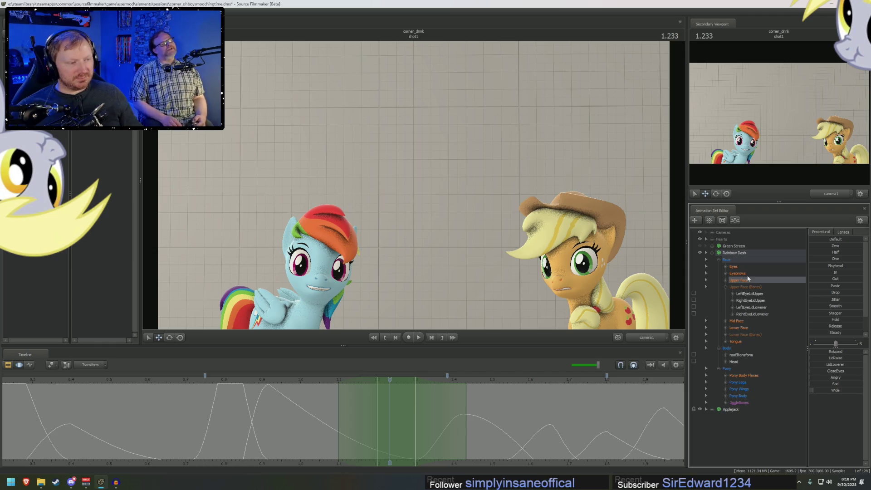
left_click_drag(830, 373, 836, 373)
key("space")
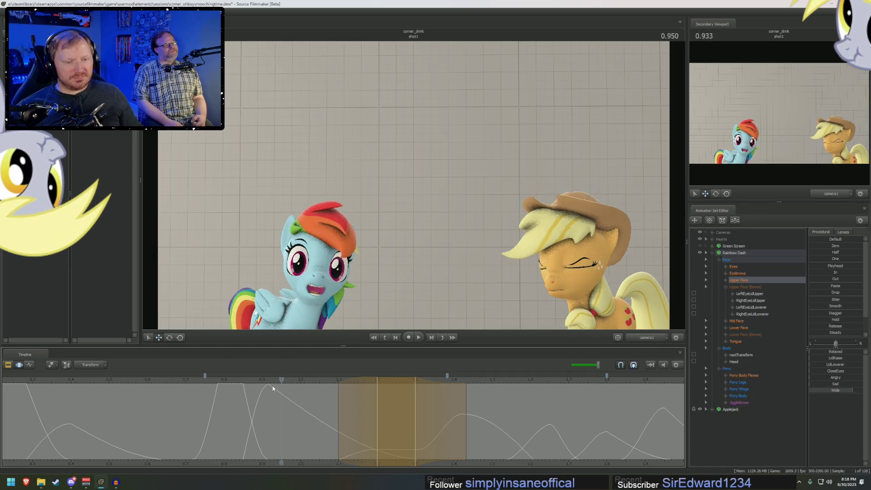
key("space")
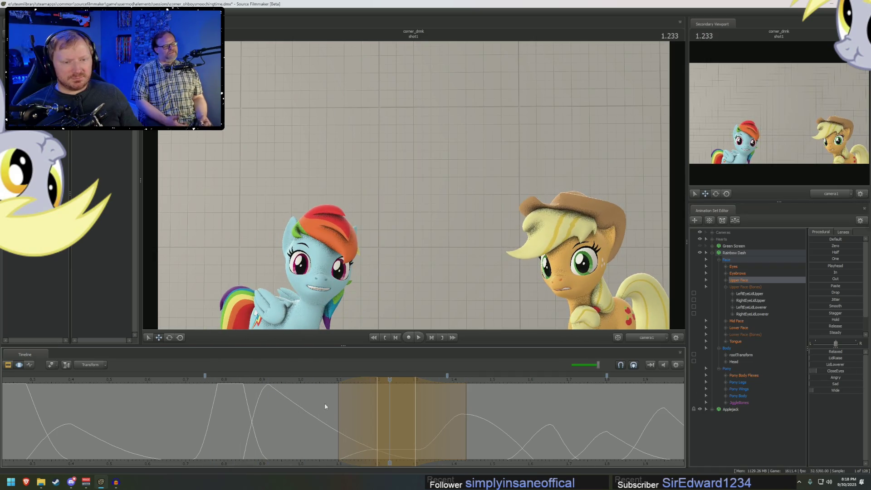
left_click_drag(337, 411, 293, 411)
key("space")
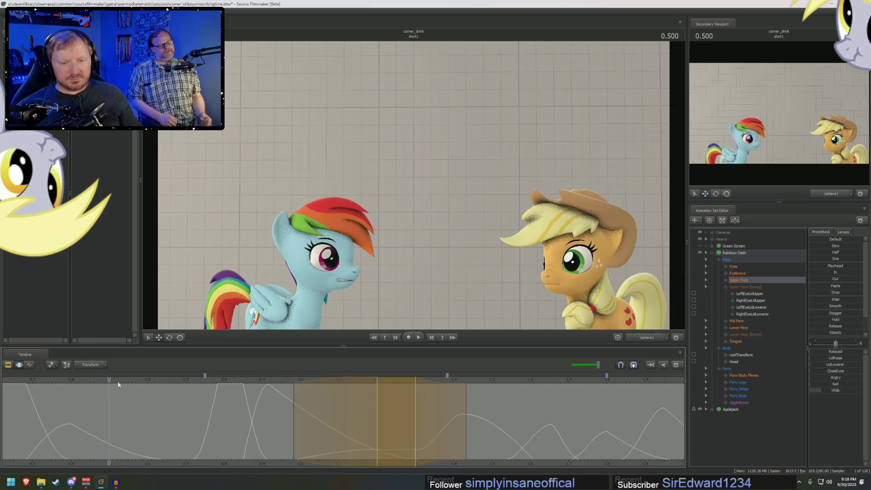
key("space")
left_click(734, 267)
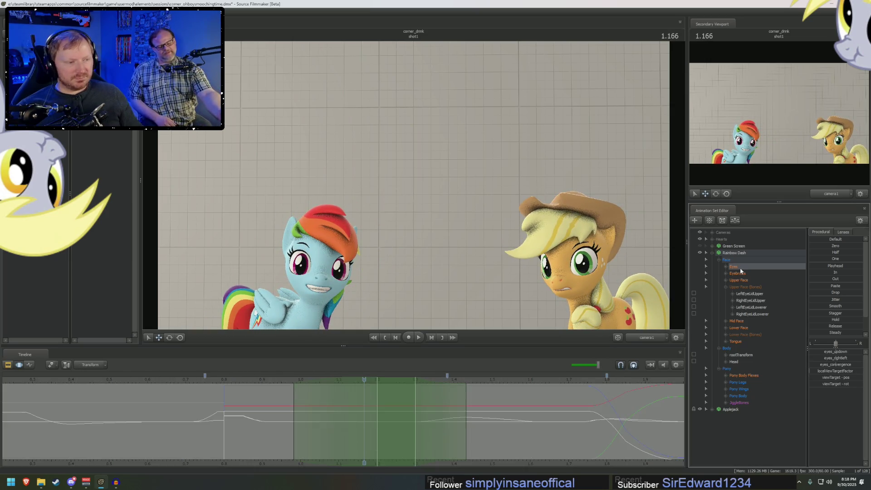
Clear the time selection at 0.916, check Upper Face, and nudge Rainbow Dash's eye direction slightly.
left_click(190, 462)
left_click(227, 437)
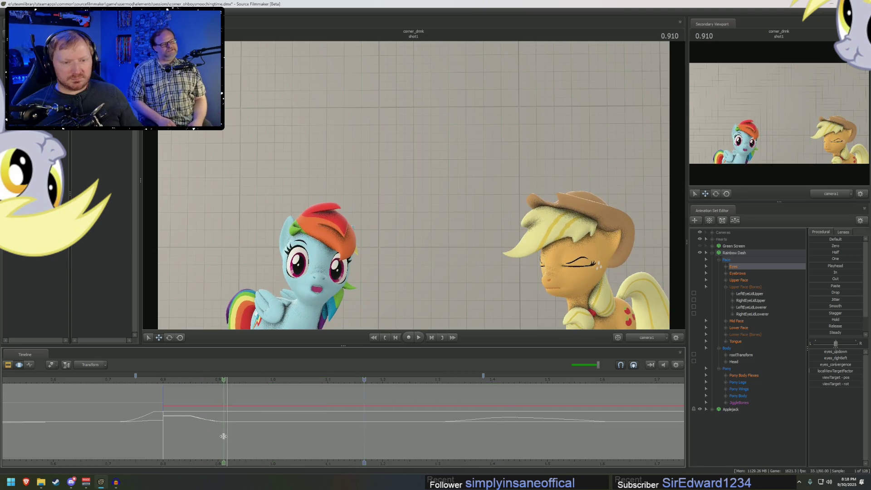
left_click(746, 281)
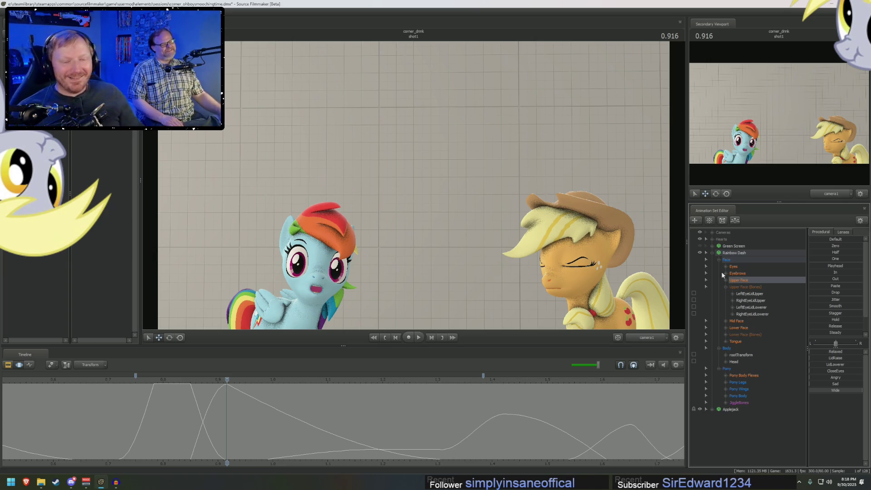
mouse_move(226, 418)
left_mouse_down()
mouse_move(205, 417)
mouse_move(264, 414)
mouse_move(368, 430)
mouse_move(227, 424)
mouse_move(150, 431)
mouse_move(219, 432)
mouse_move(169, 432)
mouse_move(218, 441)
mouse_move(216, 427)
mouse_move(268, 419)
left_mouse_up()
left_click(733, 267)
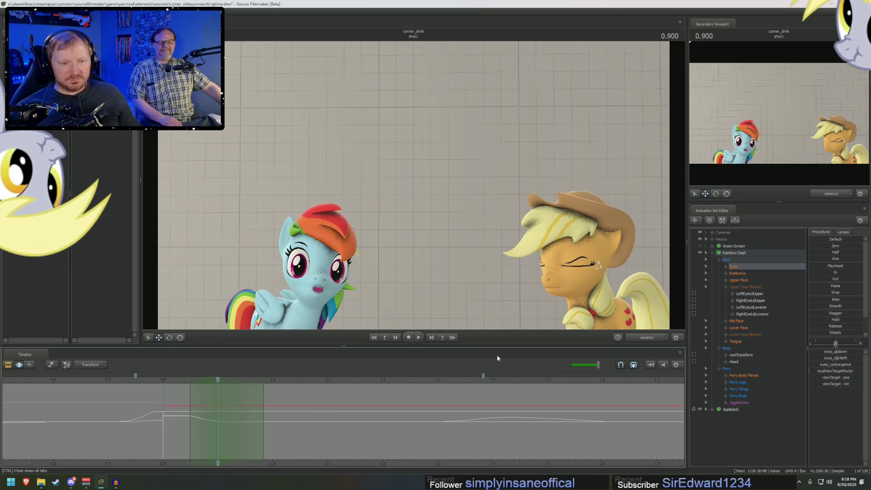
left_click_drag(839, 354, 838, 354)
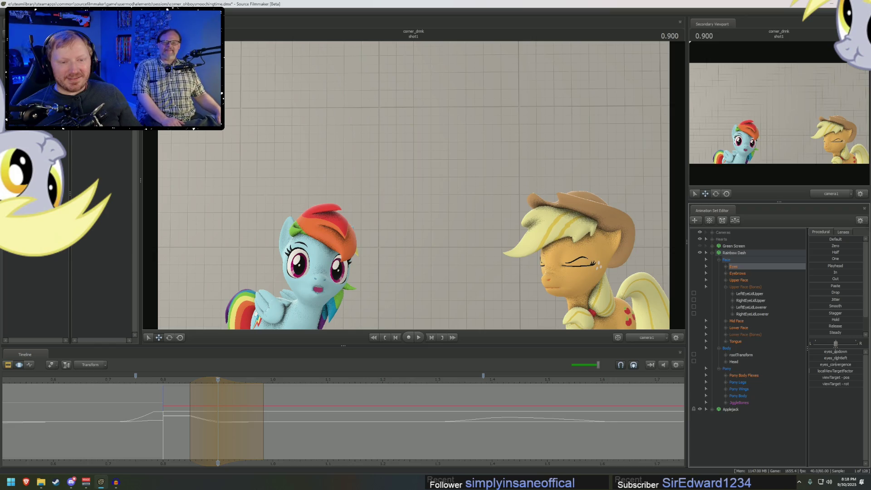
Play back and scrub the shot to about 1.09 s, then expand the Eyes group.
key("space")
key("space")
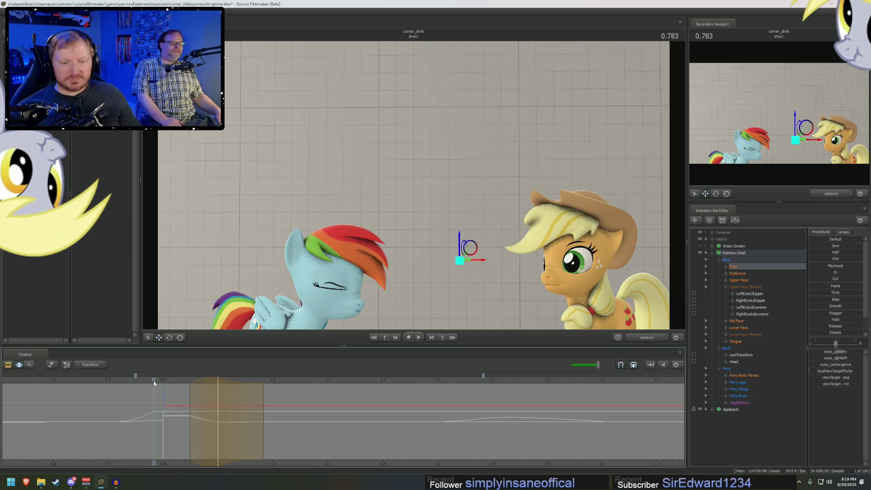
mouse_move(273, 417)
middle_mouse_down()
mouse_move(196, 422)
mouse_move(327, 424)
middle_mouse_up()
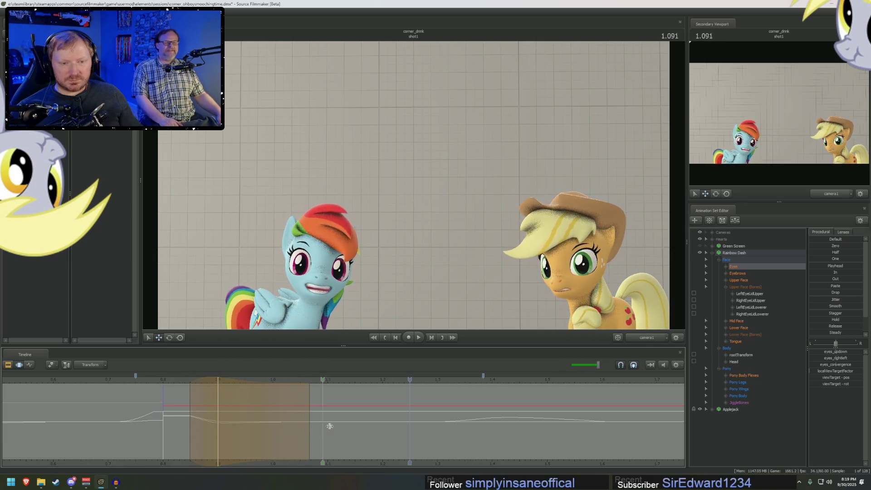
key("space")
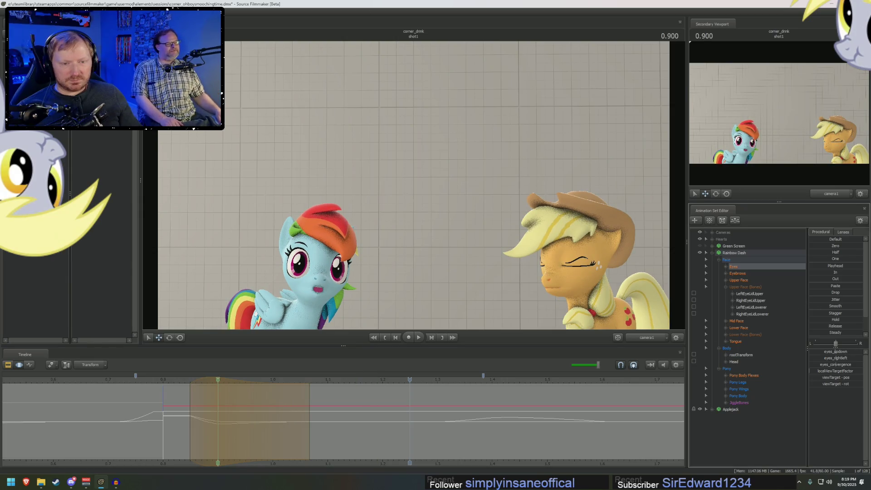
key("space")
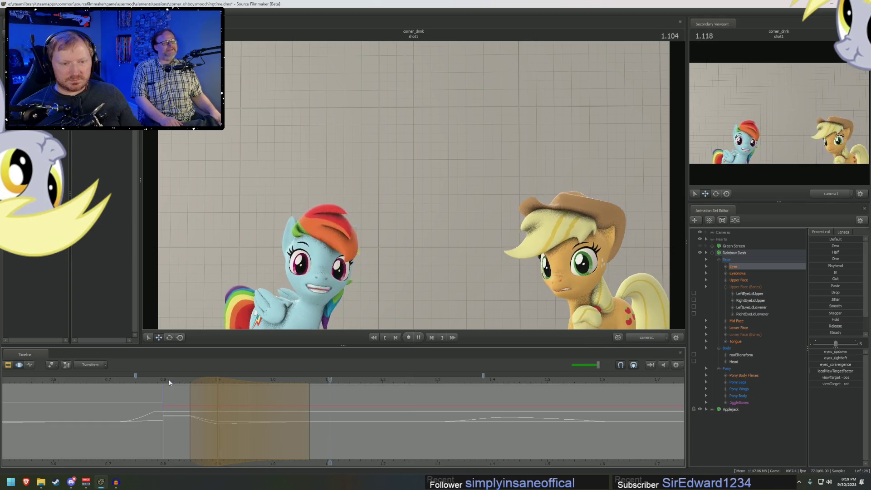
scroll(279, 381, "down", 3)
key("space")
key("space")
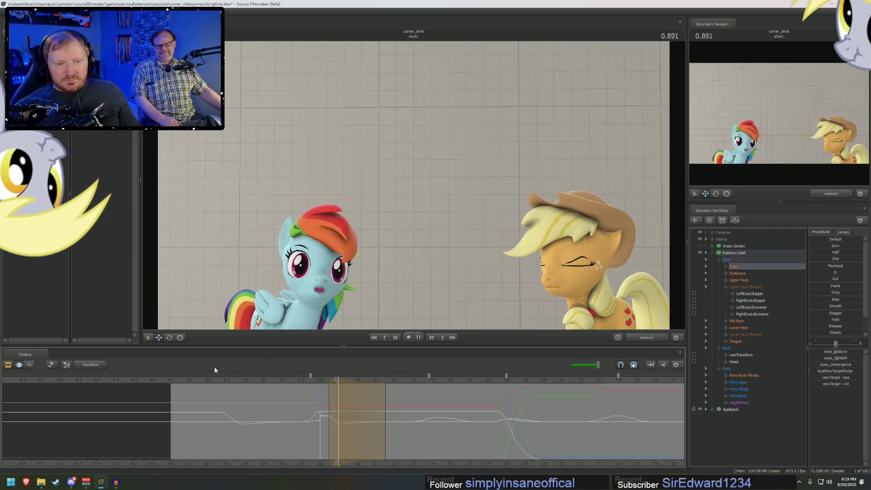
mouse_move(399, 395)
middle_mouse_down()
mouse_move(382, 399)
mouse_move(374, 416)
mouse_move(455, 418)
mouse_move(411, 431)
mouse_move(453, 433)
middle_mouse_up()
left_click(725, 266)
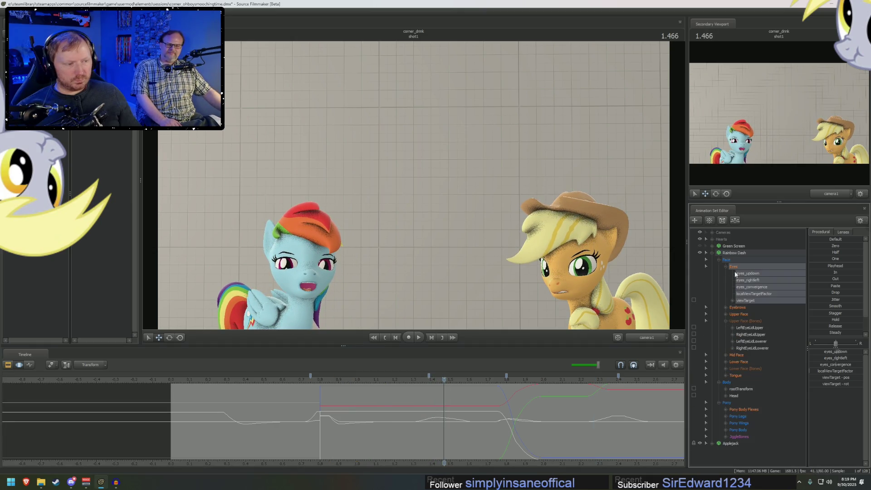
Set a time range around 1.43 s and shift Rainbow Dash's gaze toward Applejack.
left_click(745, 300)
scroll(477, 455, "up", 1)
mouse_move(478, 455)
middle_mouse_down()
mouse_move(364, 418)
mouse_move(429, 427)
middle_mouse_up()
left_click(751, 270)
left_click_drag(429, 427, 406, 428)
left_click_drag(478, 423, 502, 423)
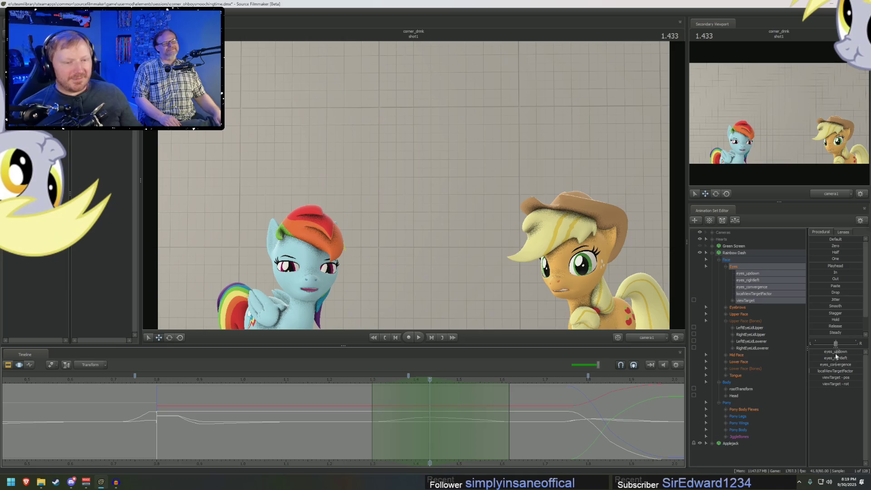
left_click_drag(840, 363, 850, 362)
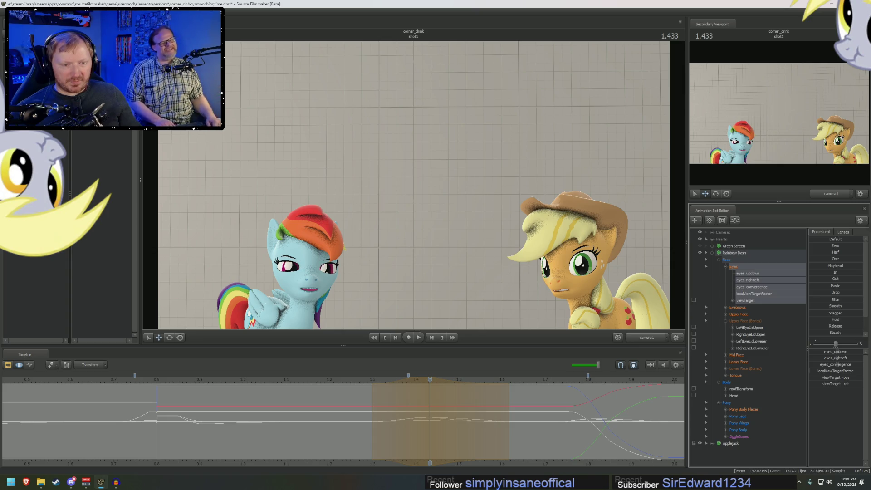
Play the shot to check the eye glance, panning the timeline to earlier frames.
key("space")
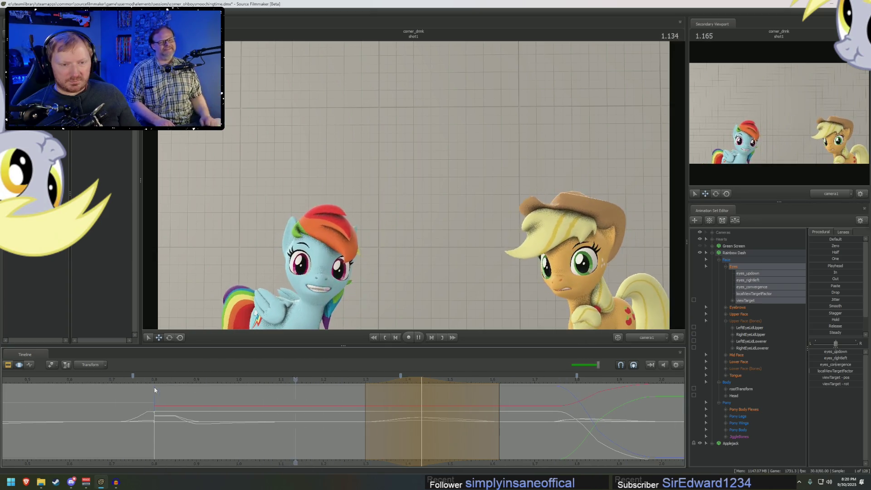
scroll(386, 418, "down", 1)
scroll(386, 418, "down", 3)
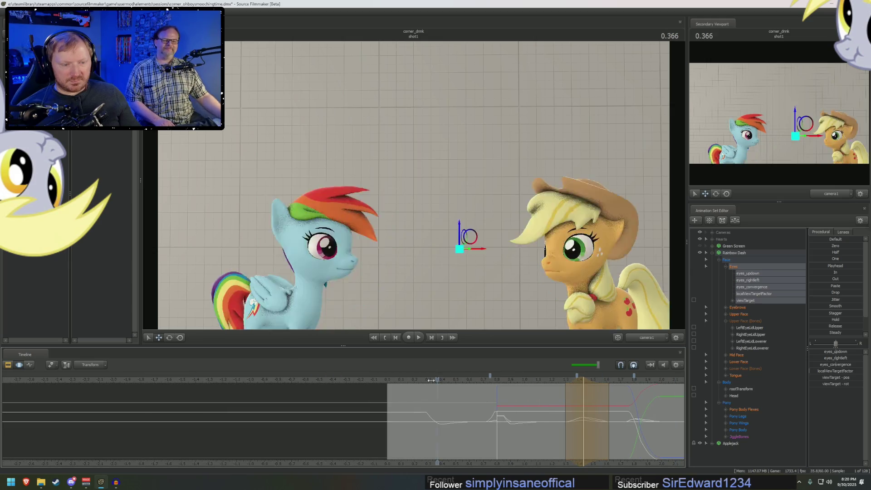
middle_click_drag(681, 438, 475, 438)
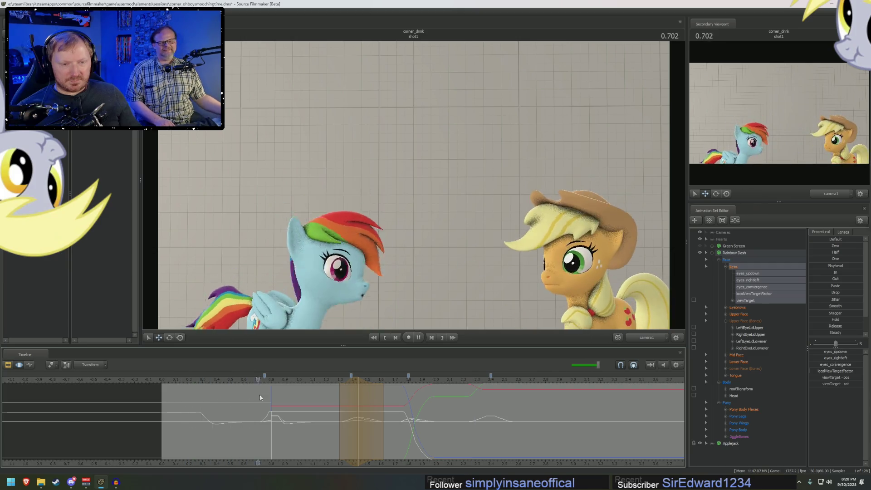
key("space")
Dolly the work camera in on Rainbow Dash's face, select her Mouth bone, and move to about 0.76 s.
left_click_drag(409, 181, 431, 190)
right_click_drag(417, 182, 418, 197)
left_click(727, 369)
left_click(761, 375)
left_click(333, 431)
mouse_move(333, 432)
left_mouse_down()
mouse_move(258, 428)
mouse_move(322, 429)
left_mouse_up()
Rotate and move Rainbow Dash's mouth at 0.833 s, then play it back through the shot camera.
key("e")
mouse_move(458, 247)
left_mouse_down()
mouse_move(480, 257)
mouse_move(508, 246)
left_mouse_up()
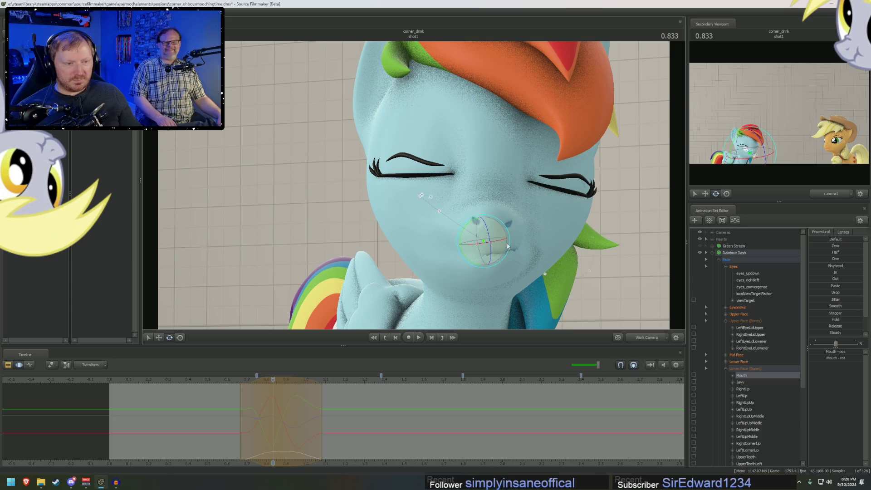
key("w")
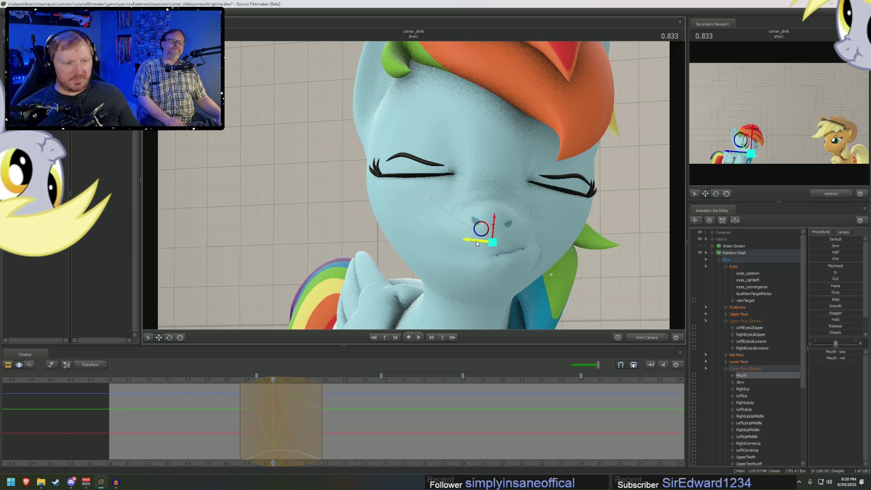
mouse_move(213, 409)
left_mouse_down()
mouse_move(281, 420)
mouse_move(331, 412)
mouse_move(246, 420)
mouse_move(289, 422)
left_mouse_up()
key("Down")
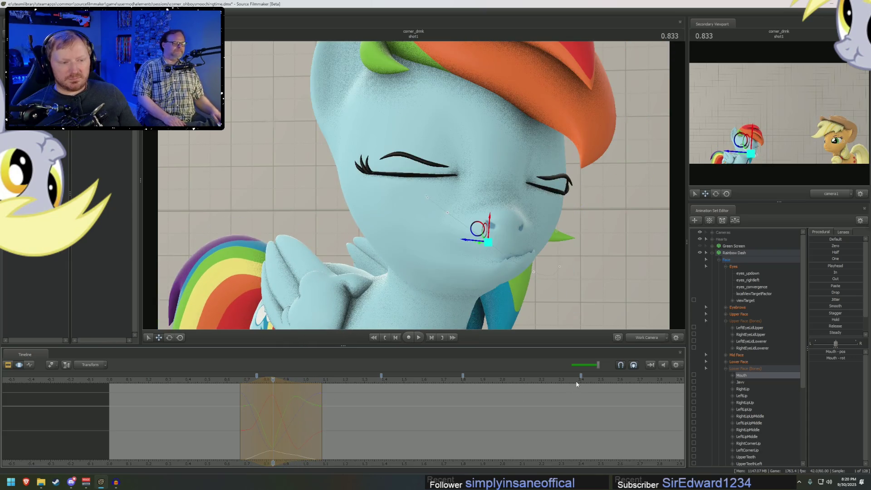
key("space")
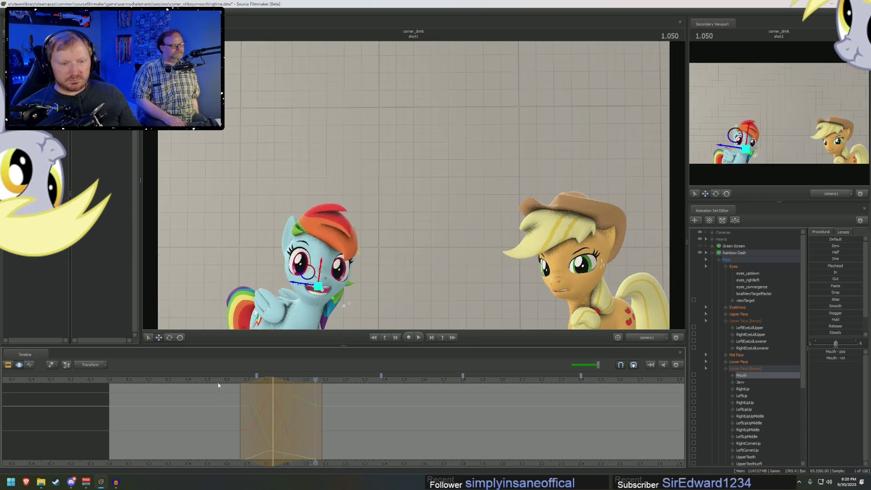
key("space")
Trim the time range near 1.07 s, rotate her Nose bone, and recheck around 1.0 s on camera1.
left_click(312, 419)
mouse_move(257, 402)
middle_mouse_down()
mouse_move(226, 406)
mouse_move(303, 420)
mouse_move(232, 385)
mouse_move(266, 393)
middle_mouse_up()
mouse_move(409, 204)
right_mouse_down()
mouse_move(408, 168)
mouse_move(390, 141)
right_mouse_up()
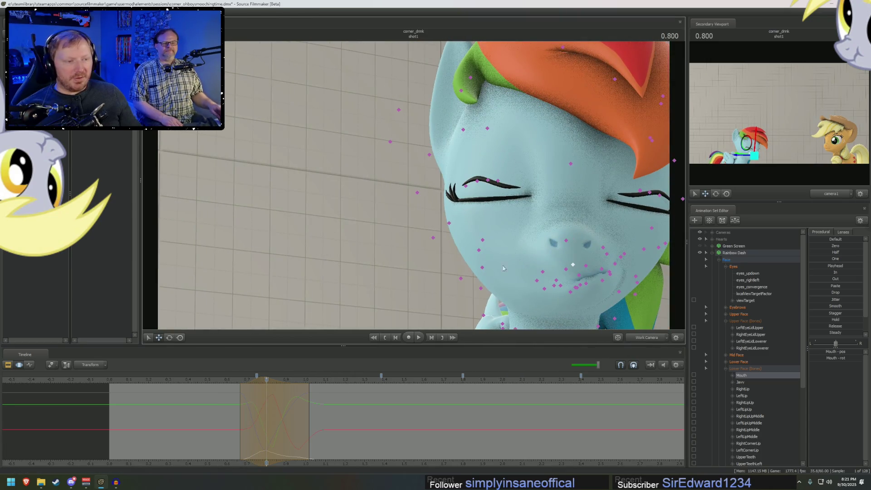
left_click(555, 226)
key("e")
left_click_drag(559, 263, 565, 265)
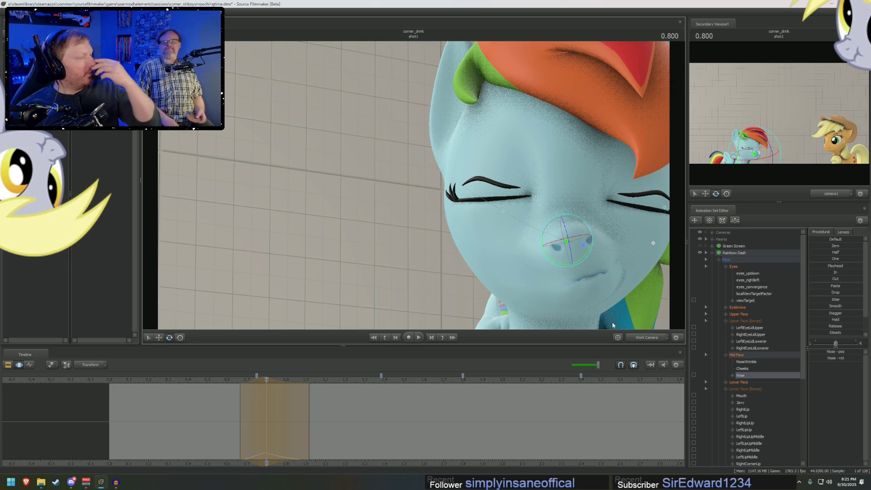
left_click(642, 340)
mouse_move(266, 408)
left_mouse_down()
mouse_move(345, 410)
mouse_move(324, 418)
mouse_move(390, 425)
mouse_move(305, 427)
mouse_move(390, 432)
mouse_move(292, 423)
mouse_move(320, 427)
left_mouse_up()
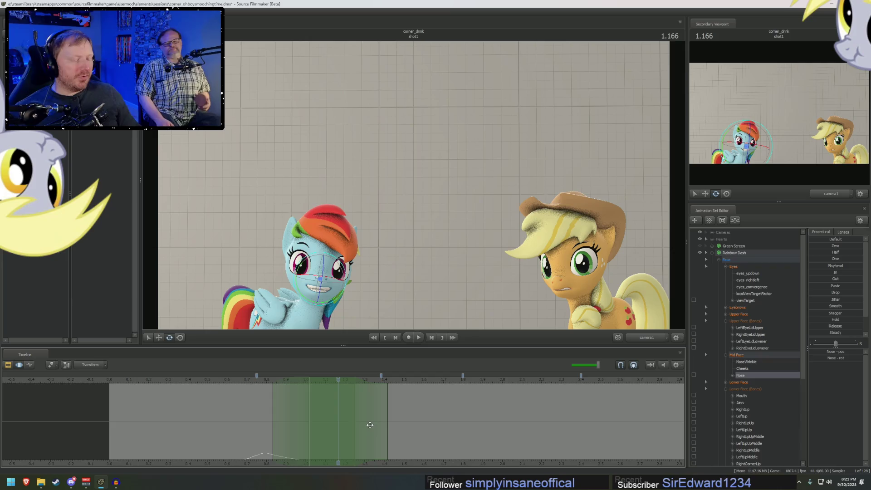
Rotate and move the Mouth bone at 1.166 for a wider grin, then play it back.
key("f")
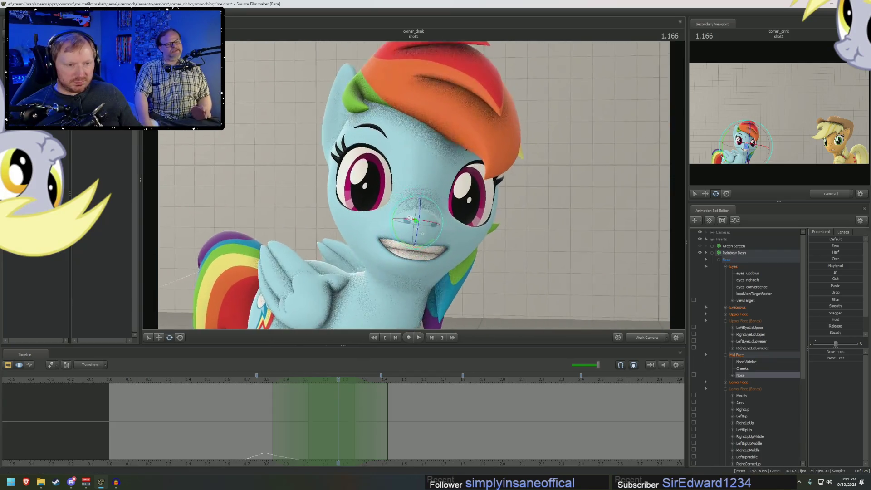
scroll(410, 218, "down", 3)
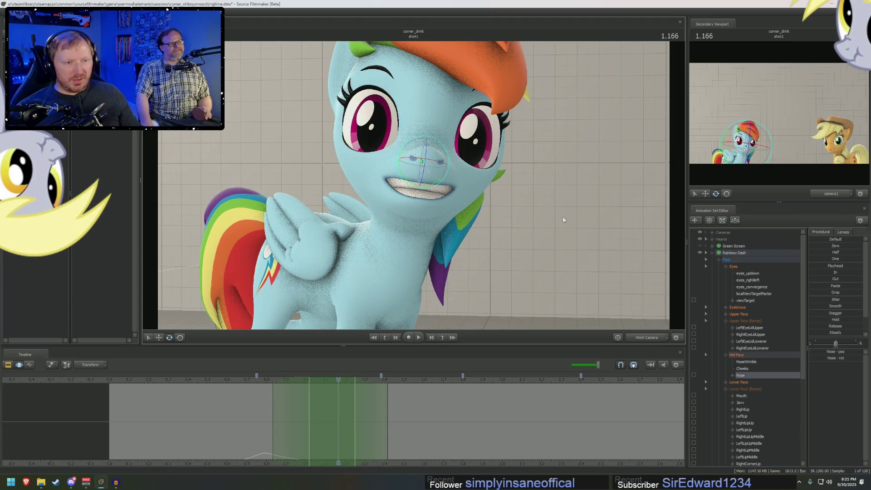
scroll(742, 370, "down", 4)
left_click(741, 315)
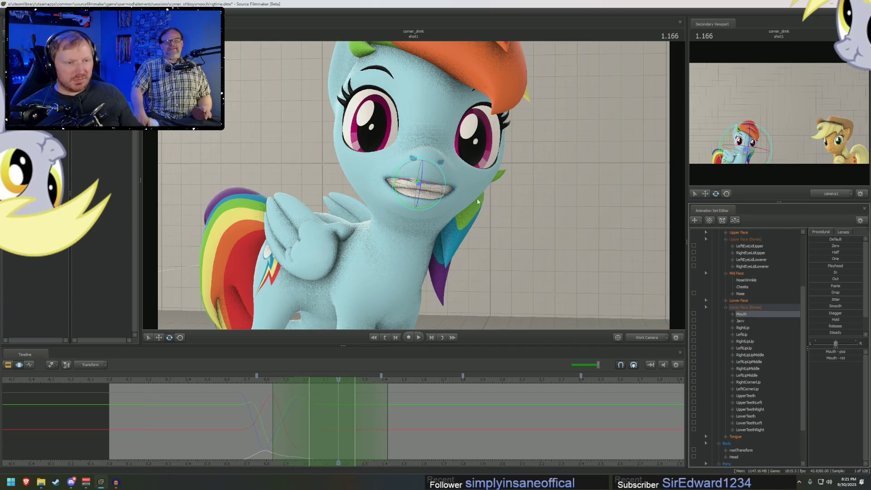
mouse_move(405, 209)
left_mouse_down()
mouse_move(424, 200)
mouse_move(409, 173)
left_mouse_up()
key("w")
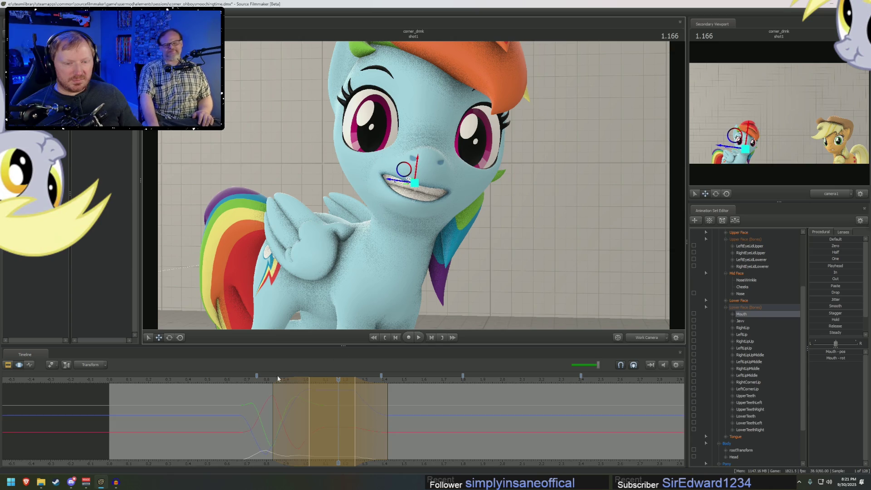
key("space")
mouse_move(235, 376)
middle_mouse_down()
mouse_move(278, 418)
mouse_move(312, 422)
mouse_move(273, 427)
mouse_move(293, 426)
middle_mouse_up()
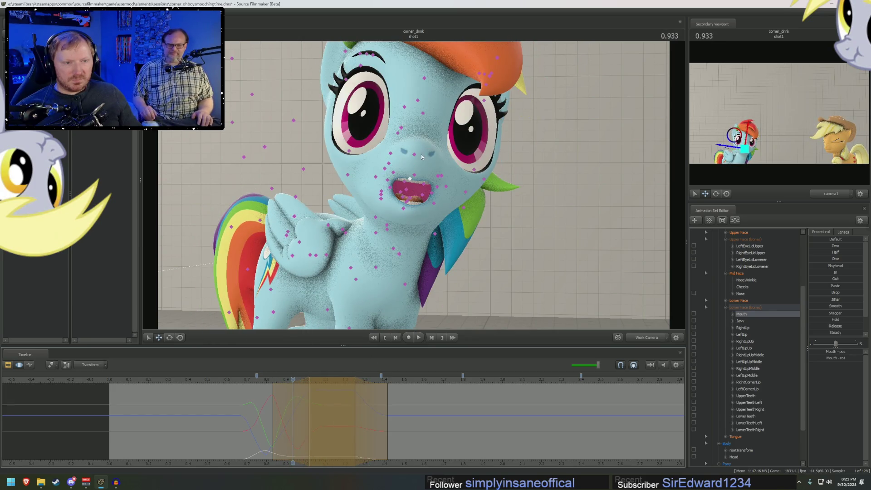
Rotate the Nose bone in the closed-mouth smile pose at 1.25 s.
left_click(413, 157)
left_click_drag(293, 379, 326, 384)
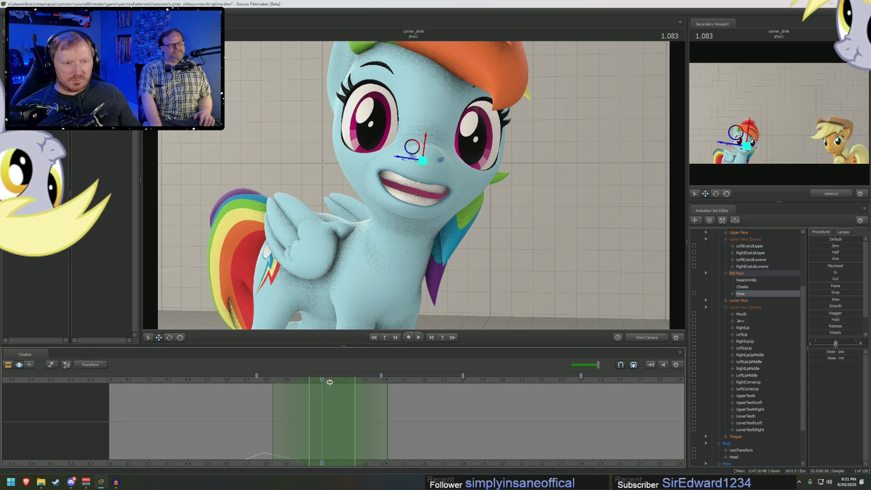
left_click(347, 378)
key("e")
left_click_drag(413, 186, 412, 190)
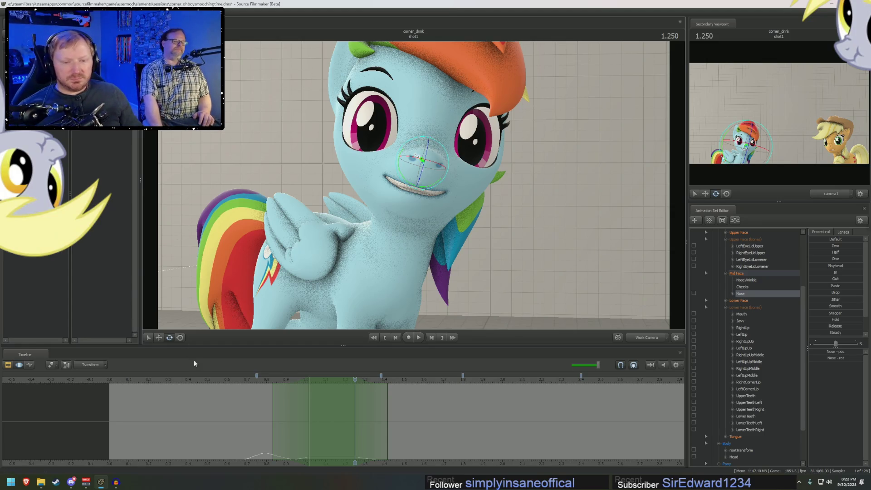
key("space")
Set a time range centred on 0.90 s and adjust the Mouth bone there.
key("F2")
key("F3")
left_click_drag(247, 438, 287, 431)
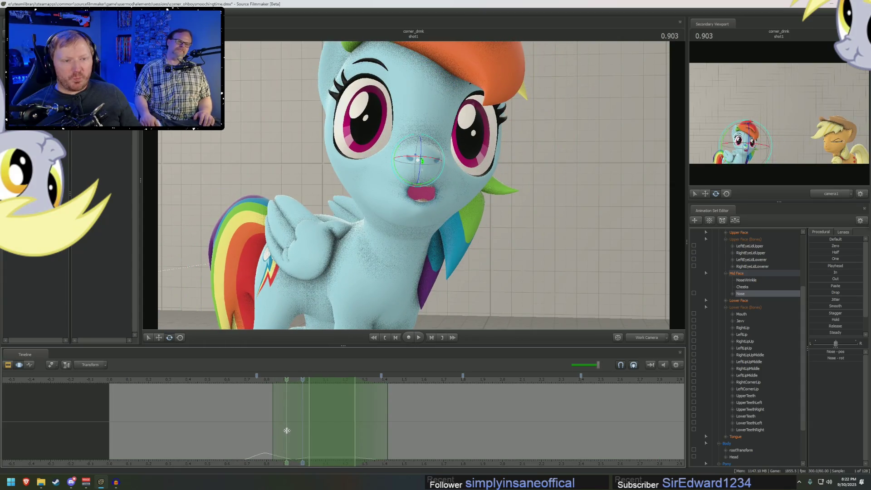
left_click(287, 431)
scroll(286, 431, "up", 6)
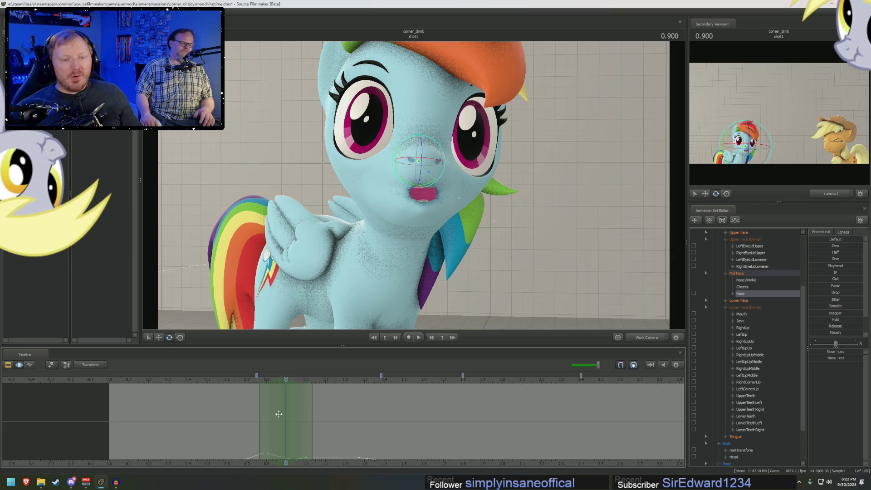
left_click(742, 314)
mouse_move(436, 191)
left_mouse_down()
mouse_move(372, 190)
mouse_move(446, 189)
mouse_move(399, 184)
mouse_move(431, 186)
mouse_move(578, 318)
left_mouse_up()
key("w")
left_click(638, 338)
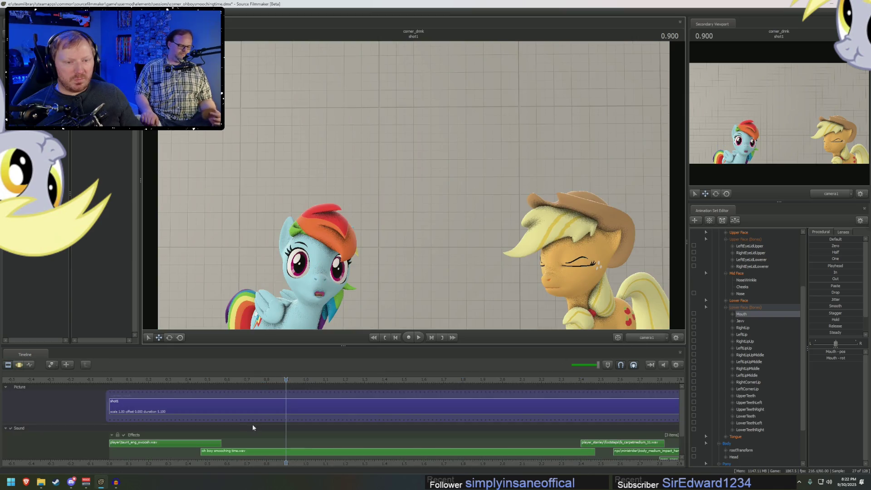
Review the shot from 0.33 s and mark a narrow time range around 1.40 s.
left_click(260, 424)
mouse_move(260, 379)
left_mouse_down()
mouse_move(241, 379)
mouse_move(272, 380)
mouse_move(175, 380)
left_mouse_up()
key("space")
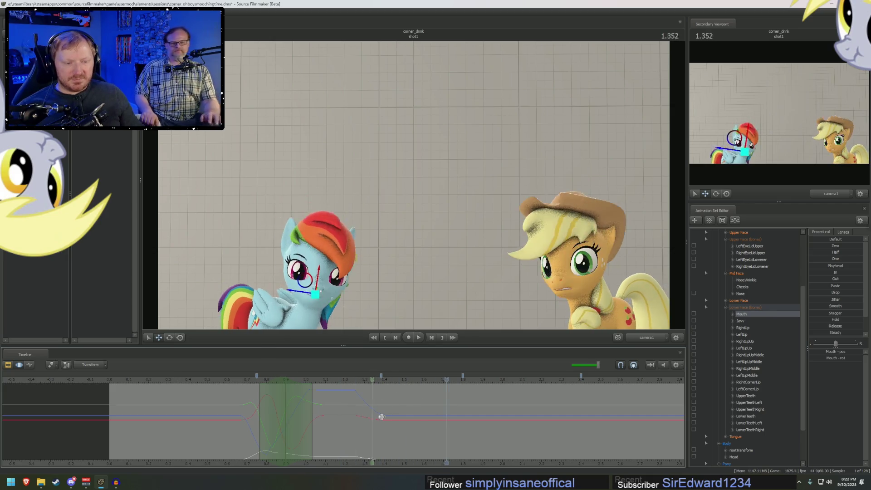
left_click(309, 432)
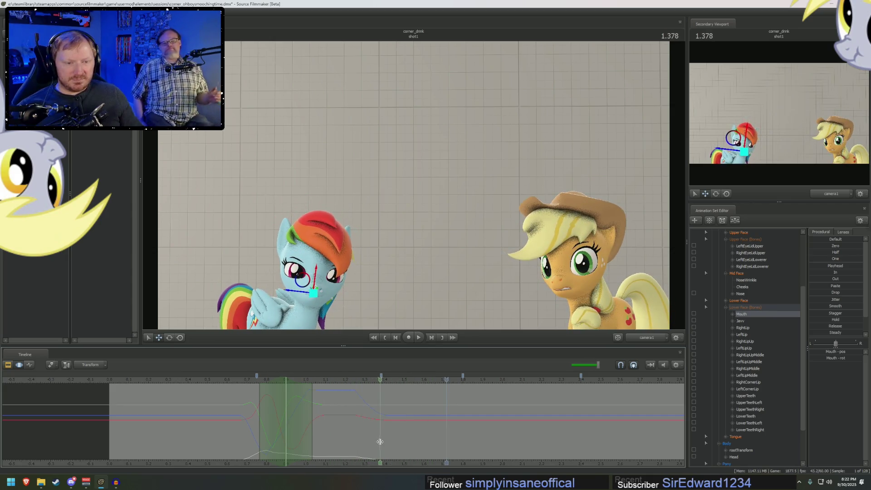
left_click(382, 448)
key("f")
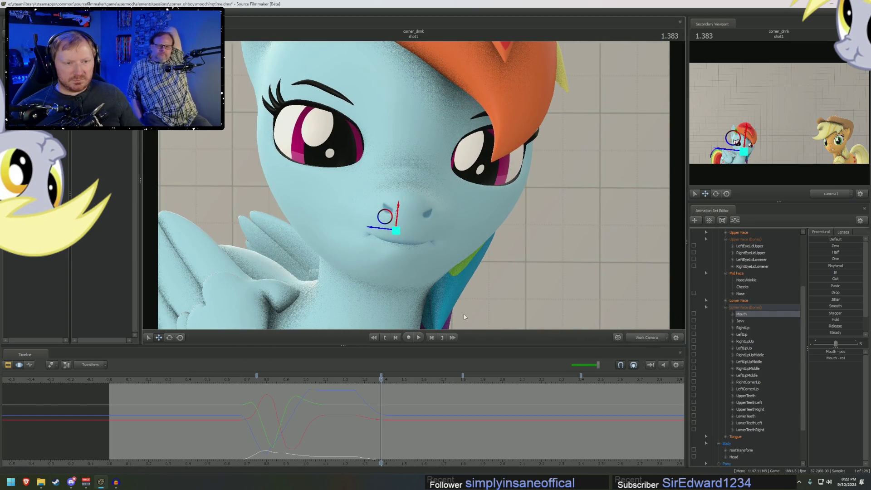
left_click(379, 439)
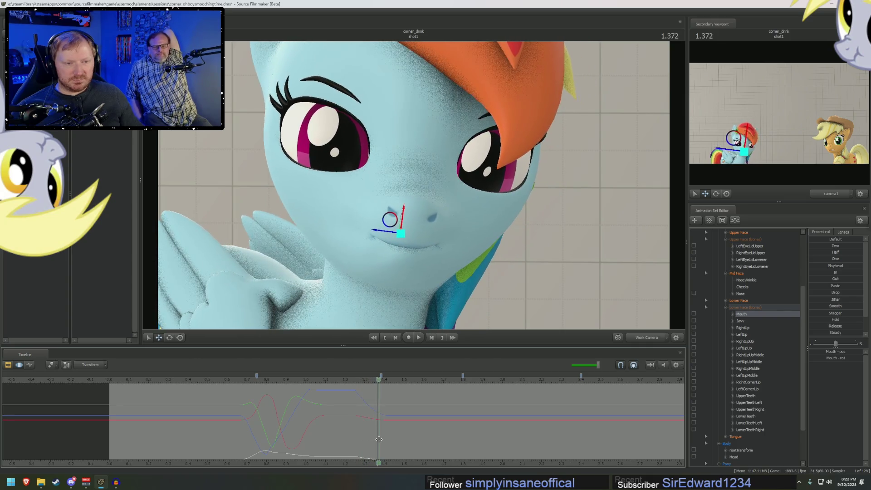
left_click(384, 439)
left_click_drag(383, 439, 372, 420)
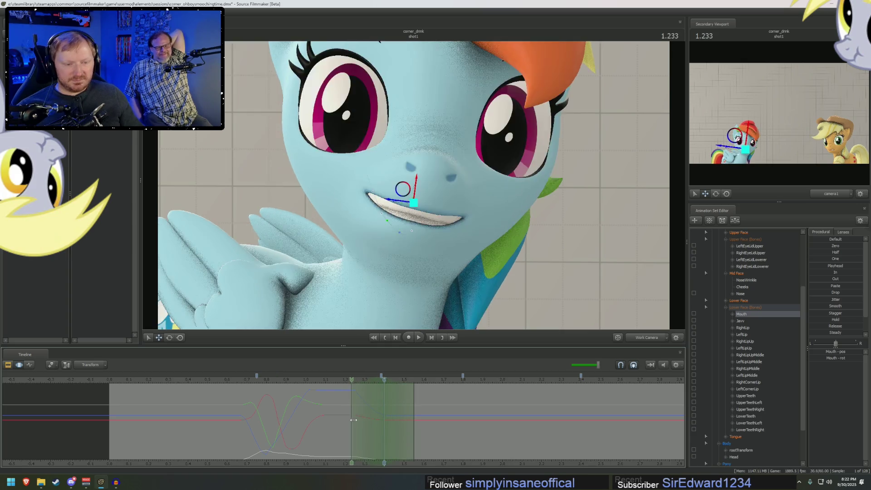
mouse_move(414, 420)
left_mouse_down()
mouse_move(402, 411)
mouse_move(385, 415)
mouse_move(426, 423)
left_mouse_up()
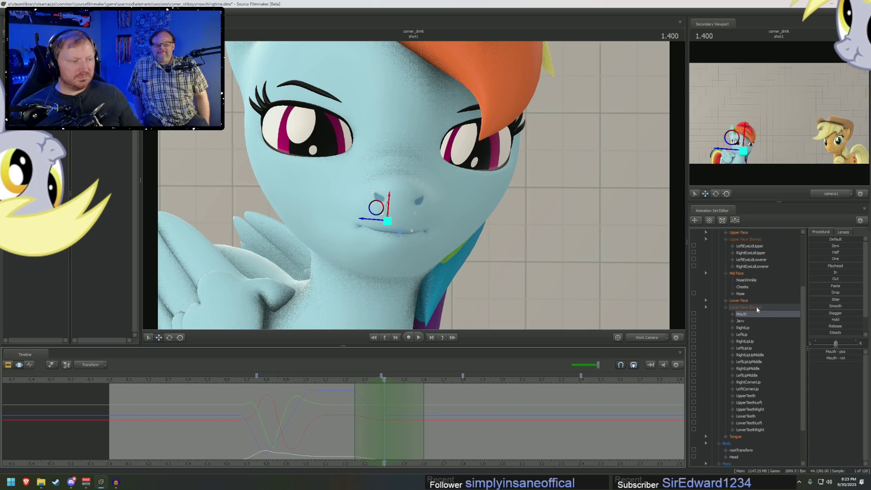
Rotate the mouth and shift it left and up at 1.40 s, checking it at 1.571.
key("e")
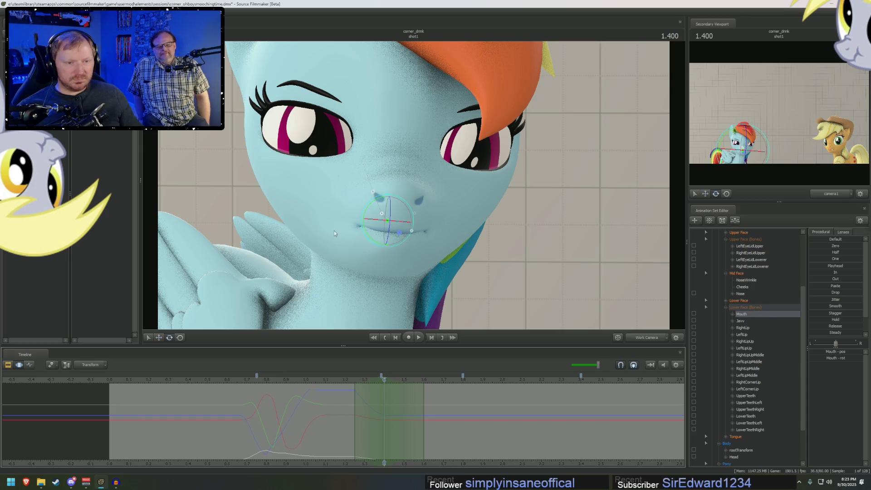
left_click_drag(380, 201, 385, 201)
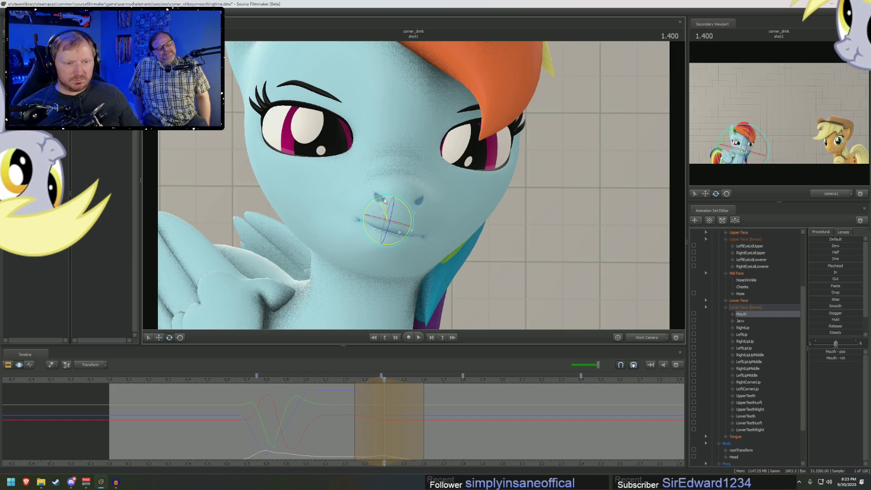
key("w")
left_click_drag(378, 215, 372, 211)
key("e")
key("w")
left_click_drag(380, 217, 374, 210)
mouse_move(317, 412)
middle_mouse_down()
mouse_move(383, 404)
mouse_move(369, 399)
mouse_move(418, 421)
mouse_move(366, 409)
mouse_move(399, 413)
mouse_move(364, 394)
middle_mouse_up()
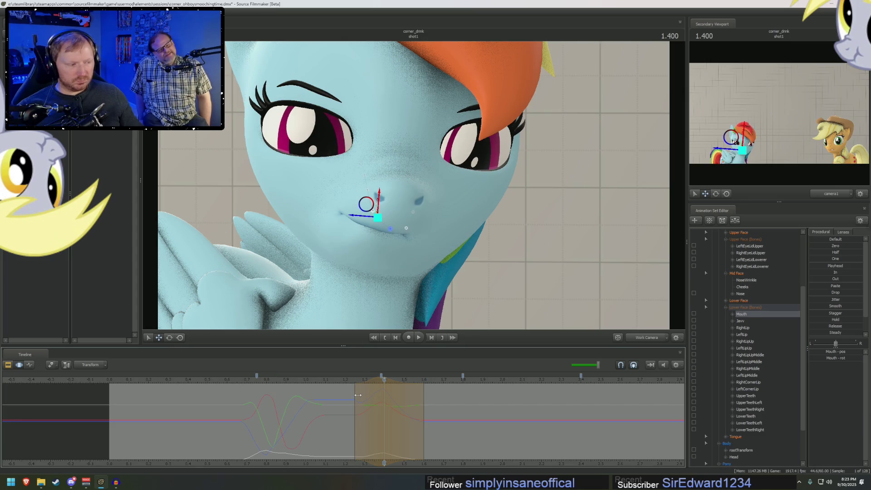
mouse_move(333, 380)
middle_mouse_down()
mouse_move(409, 394)
mouse_move(386, 392)
middle_mouse_up()
Rotate Rainbow Dash's nose control and step through the pose from 1.277.
key("ctrl")
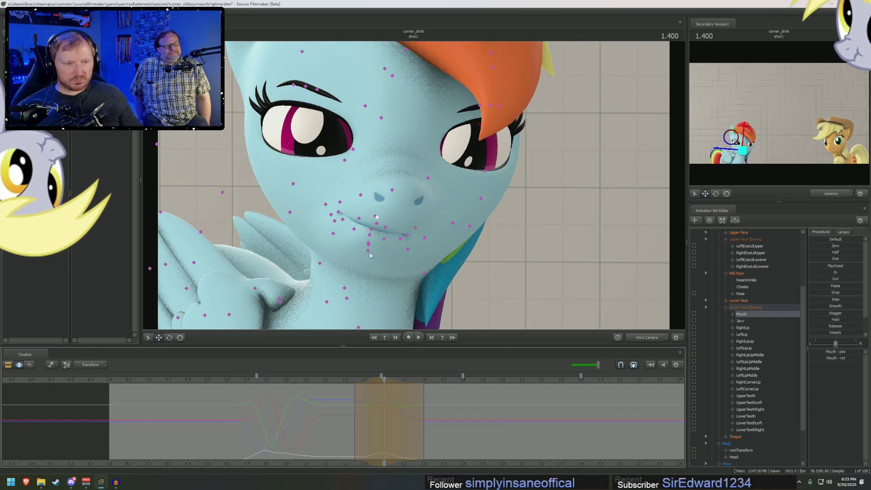
left_click(393, 193, "ctrl")
left_click_drag(386, 169, 392, 169)
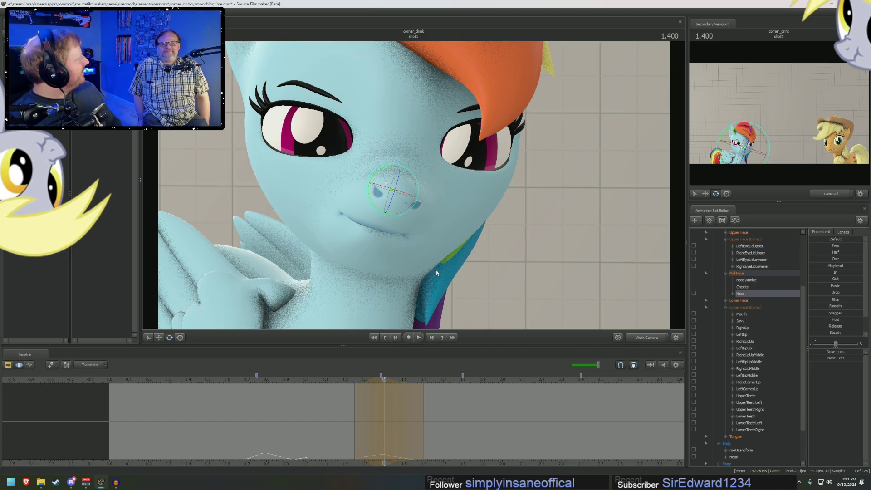
left_click(358, 406)
mouse_move(355, 410)
left_mouse_down()
mouse_move(408, 423)
mouse_move(380, 424)
mouse_move(394, 429)
mouse_move(383, 406)
mouse_move(422, 409)
left_mouse_up()
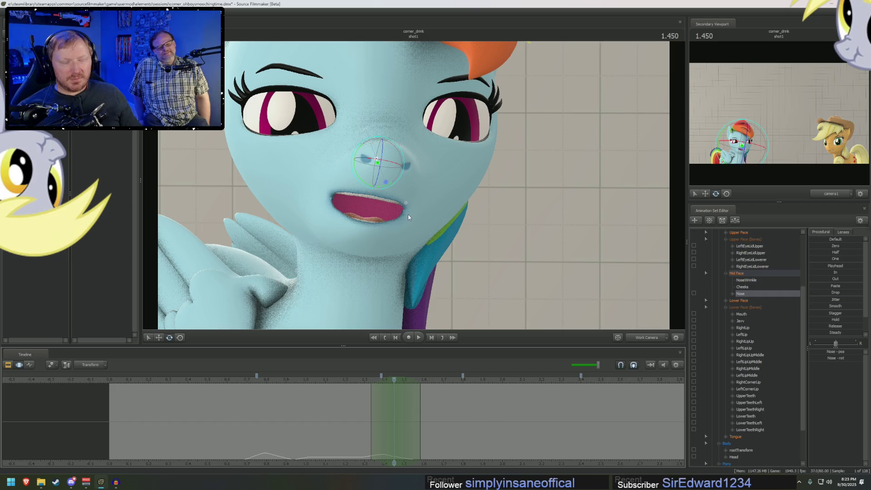
Select only the Mouth control and orbit the Work Camera to a side view.
left_click(742, 314)
left_click_drag(454, 191, 415, 188)
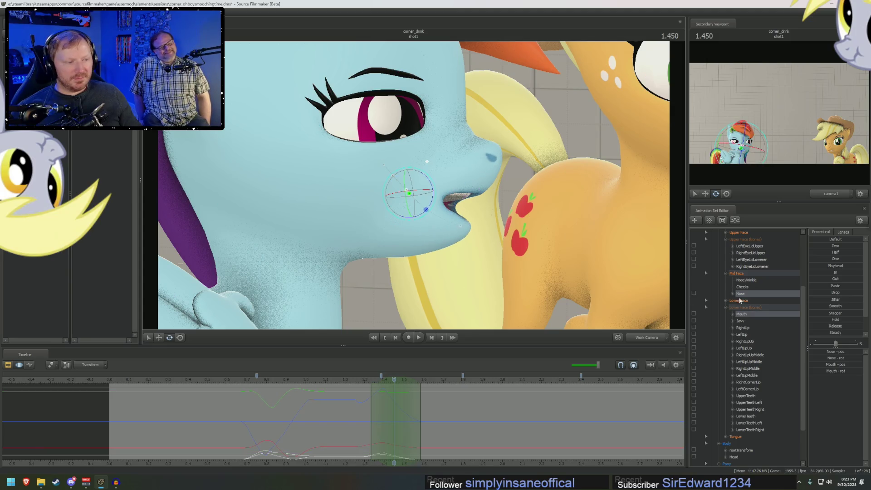
left_click(750, 313)
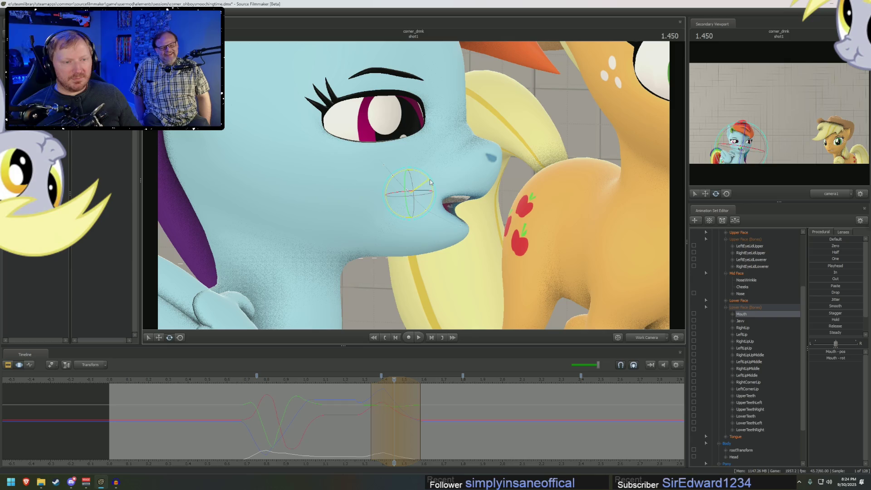
key("w")
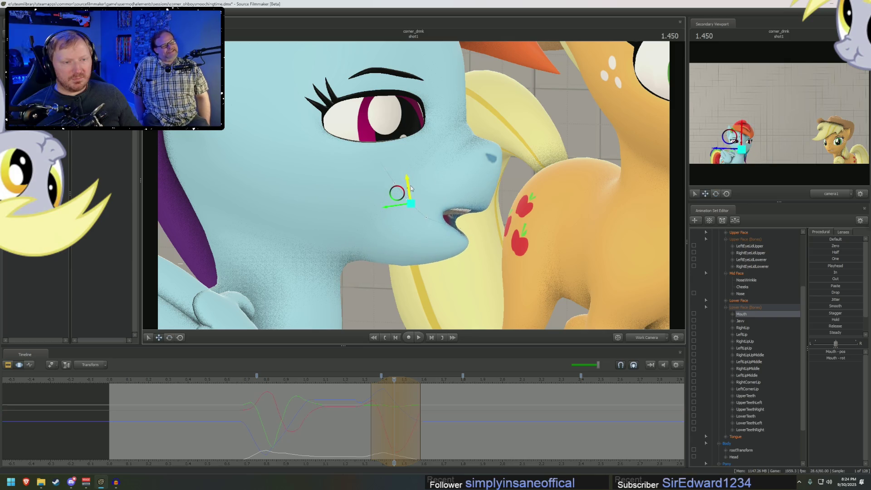
Play back on camera1 from 1.116 and check the poses between 1.58 and 1.75 s.
left_click(647, 337)
left_click(329, 380)
key("space")
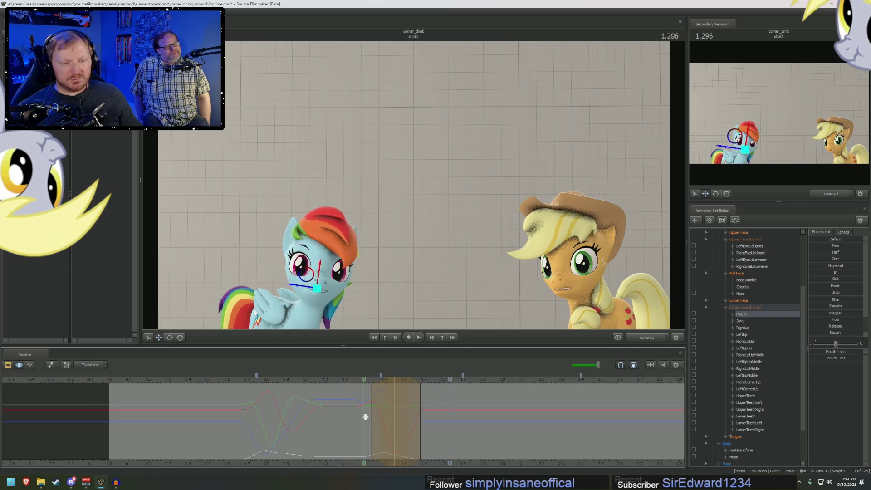
key("space")
left_click_drag(420, 426, 474, 429)
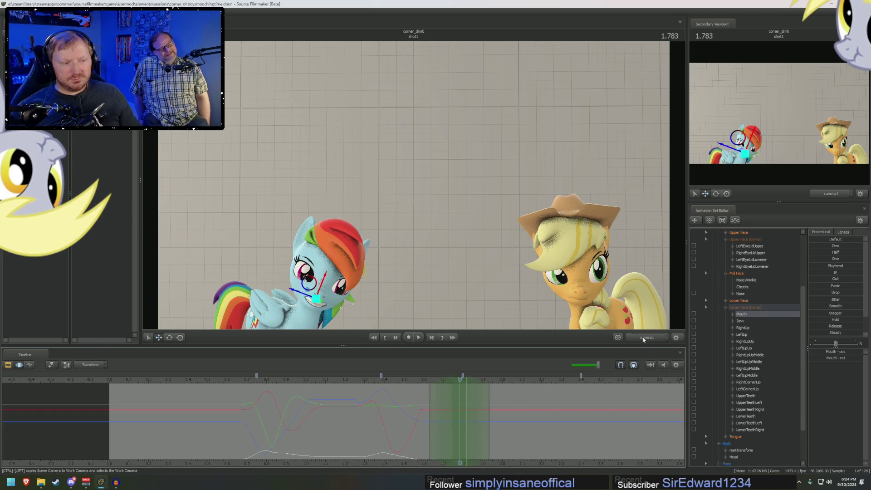
Move and rotate the mouth and teeth into a wider grin at 1.783, checking through 1.833.
key("f")
key("ctrl")
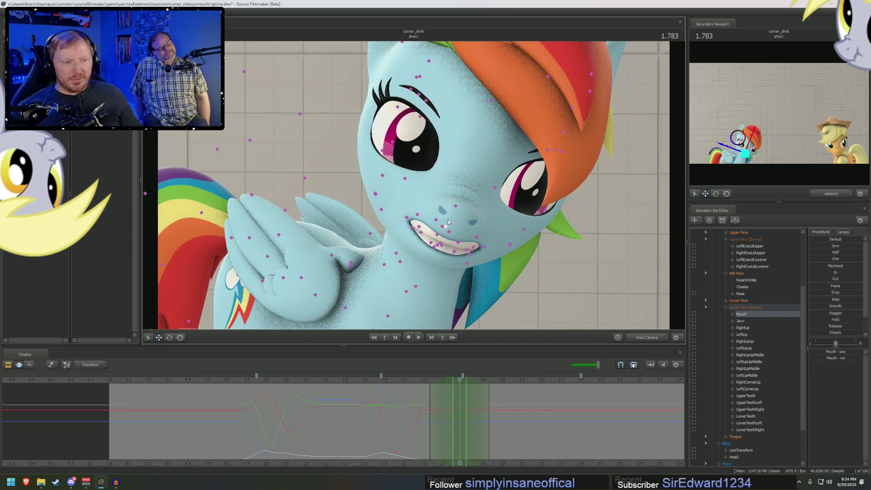
left_click(446, 232, "ctrl")
left_click_drag(454, 233, 460, 238)
key("e")
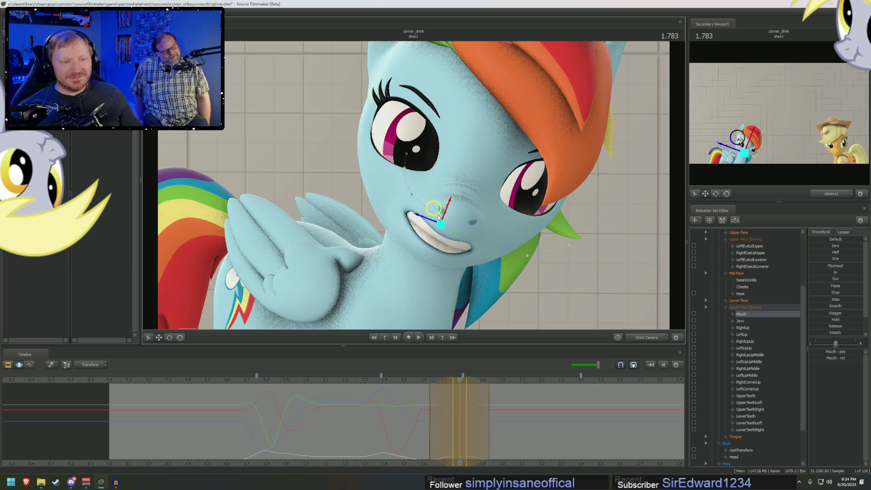
mouse_move(443, 236)
left_mouse_down()
mouse_move(464, 225)
mouse_move(431, 209)
left_mouse_up()
key("w")
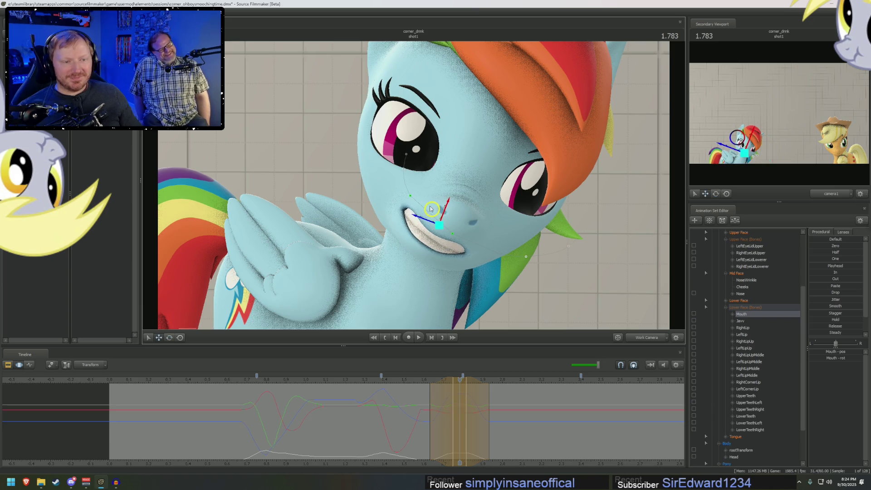
mouse_move(407, 413)
left_mouse_down()
mouse_move(472, 435)
mouse_move(395, 382)
mouse_move(455, 390)
left_mouse_up()
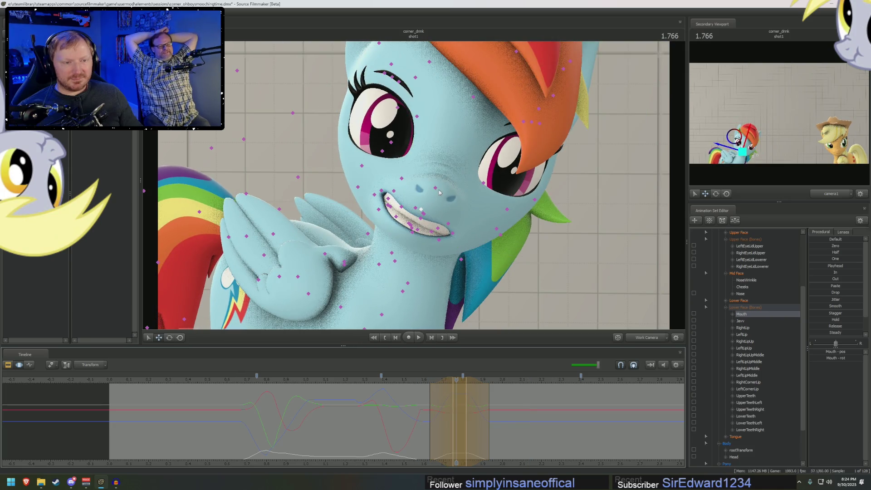
Select the Nose control and play the shot back through camera1.
left_click(438, 190)
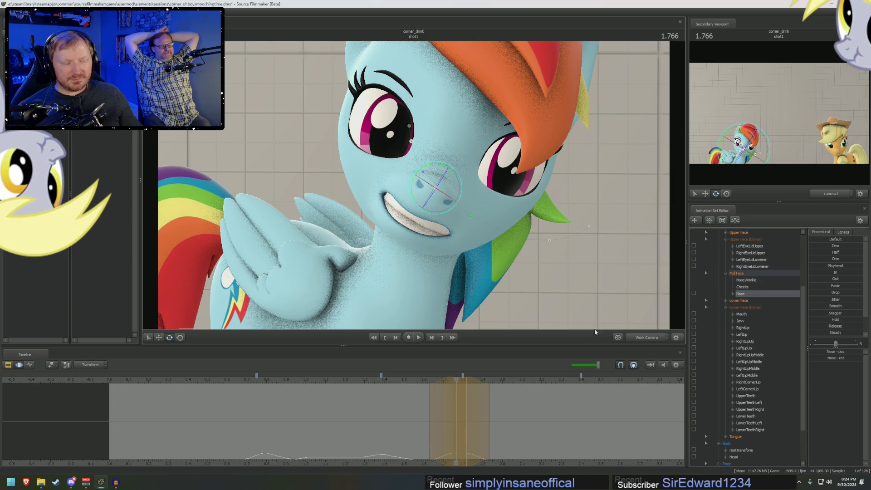
key("space")
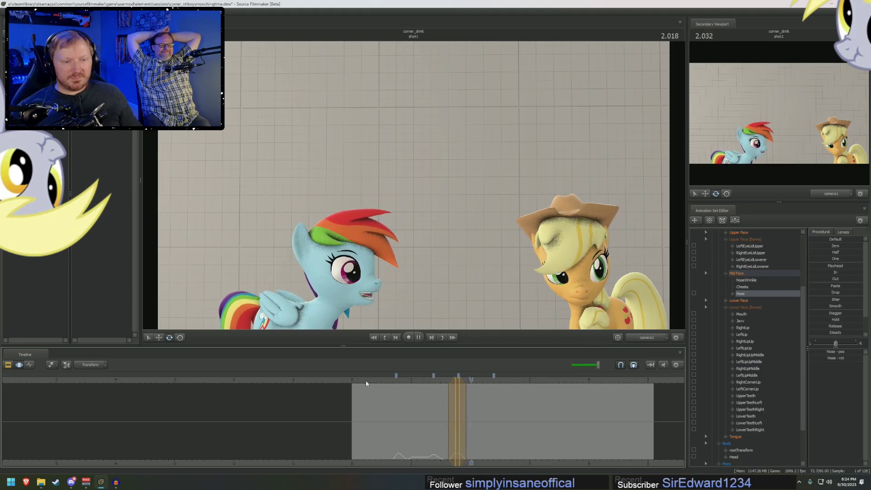
key("space")
key("space")
key("space")
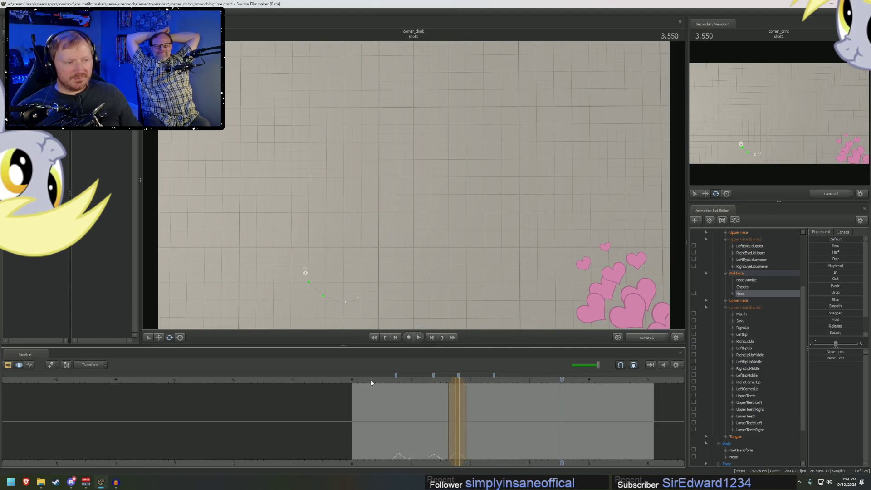
Play the shot in Rainbow Dash's close-up from 0.283 s, stopping near 2.200 and 0.649.
left_click(358, 381)
left_click_drag(356, 379, 368, 383)
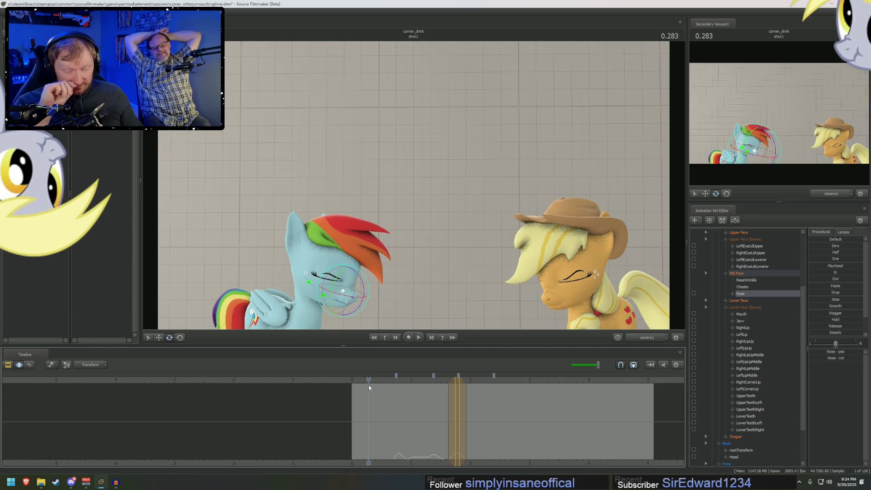
left_click(638, 344)
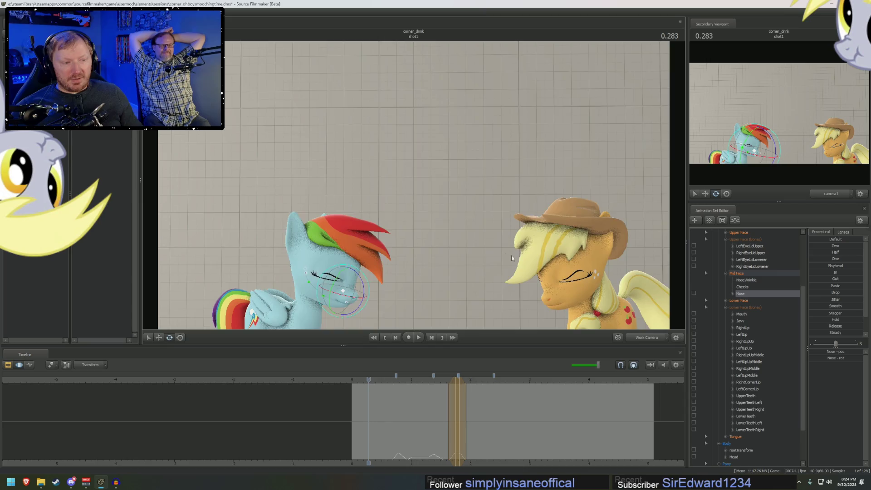
scroll(511, 255, "up", 10)
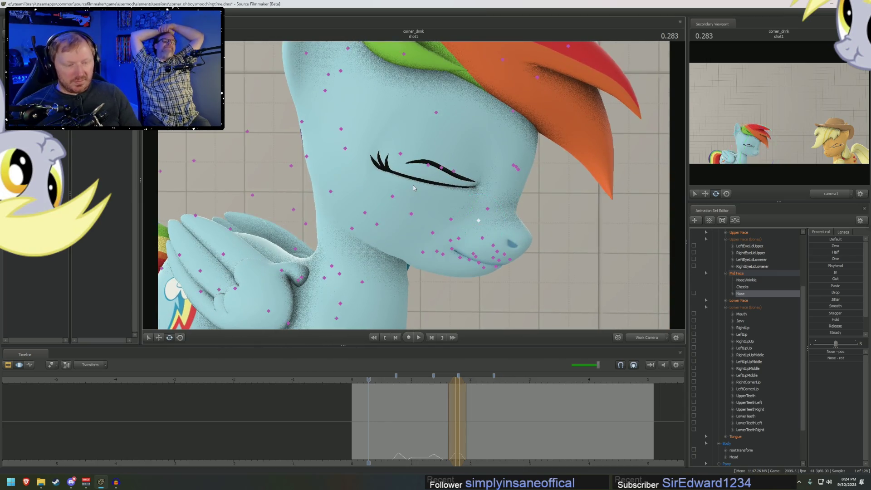
key("space")
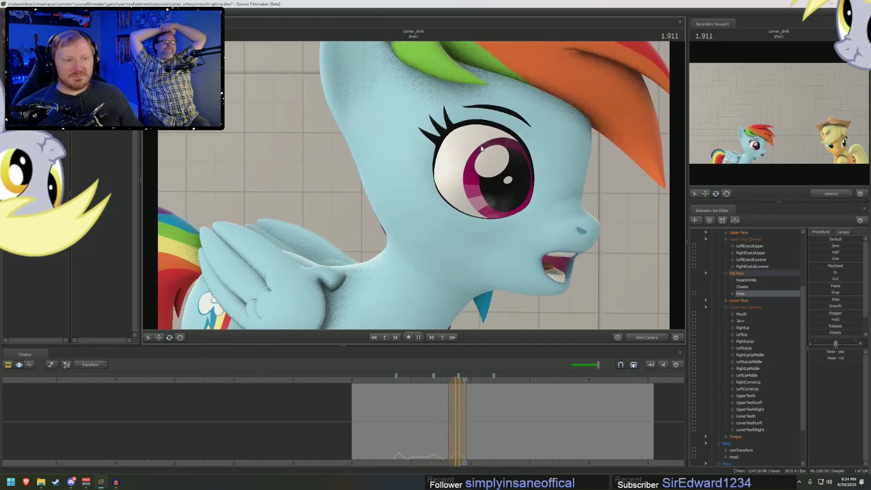
key("space")
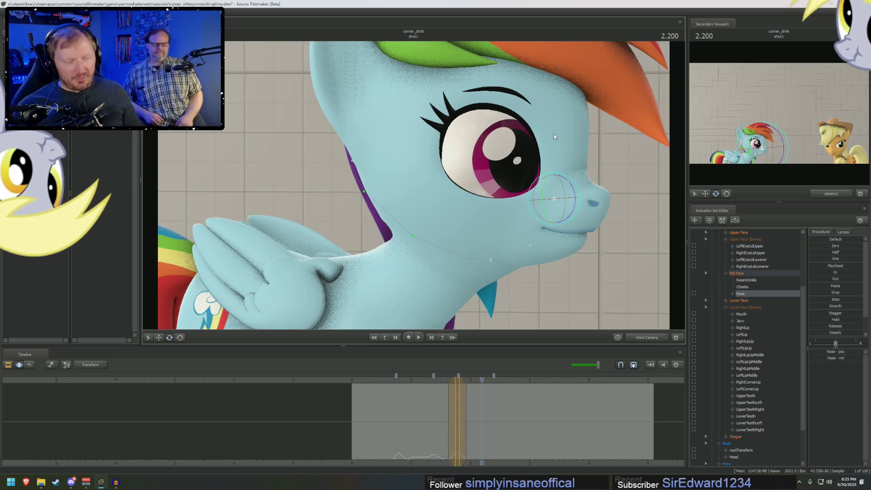
key("space")
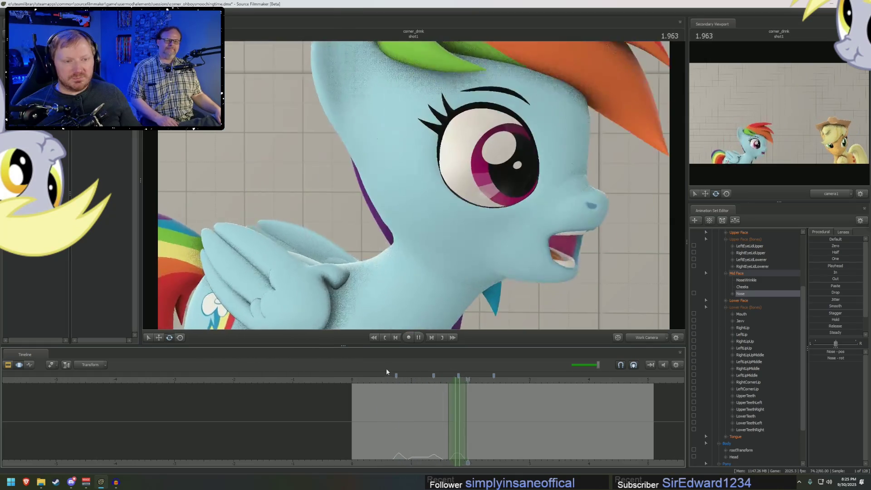
left_click(390, 425)
Clear the time selection at about 0.5 s and rotate the Tongue controls slightly.
left_click_drag(391, 425, 382, 427)
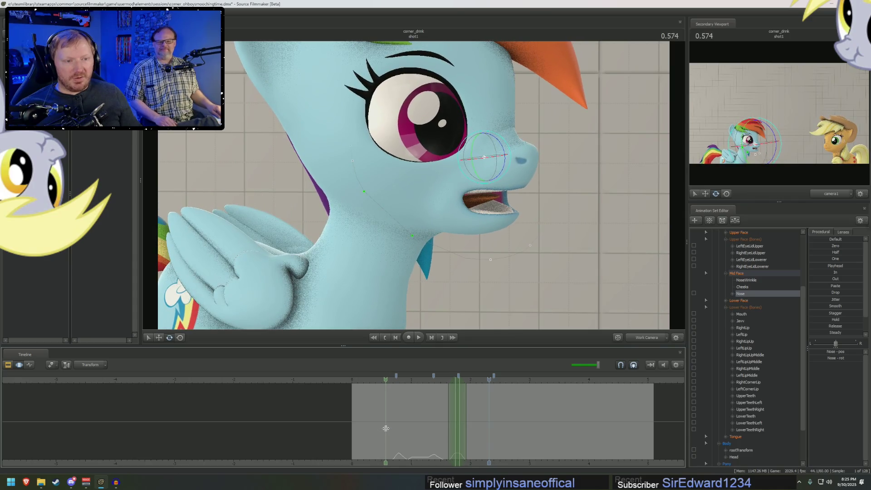
left_click(386, 428)
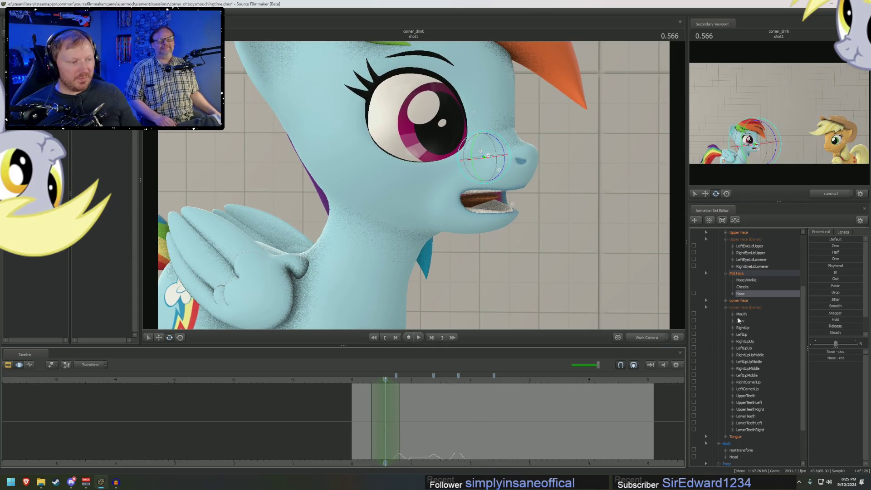
left_click(747, 437)
left_click_drag(463, 202, 464, 201)
left_click(382, 436)
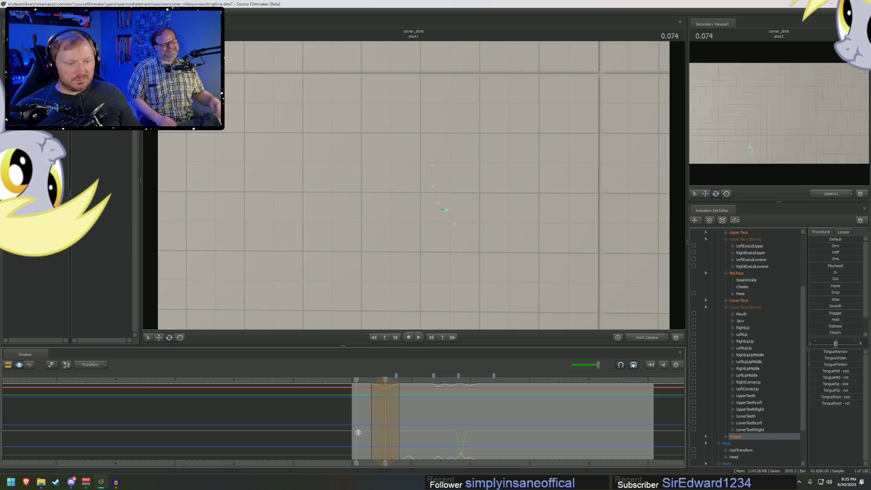
Step to 0.982 and curl the tongue upward along the teeth.
mouse_move(386, 436)
left_mouse_down()
mouse_move(460, 438)
mouse_move(443, 438)
mouse_move(472, 427)
mouse_move(416, 425)
mouse_move(438, 428)
left_mouse_up()
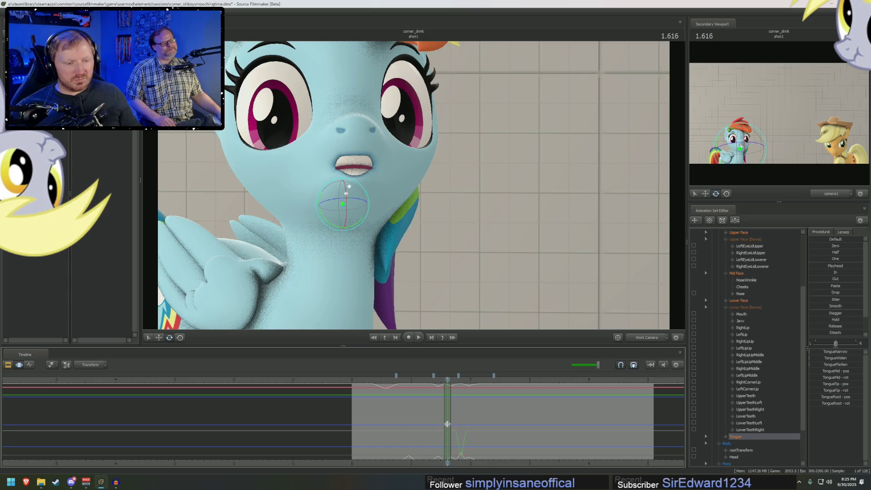
scroll(452, 427, "up", 2)
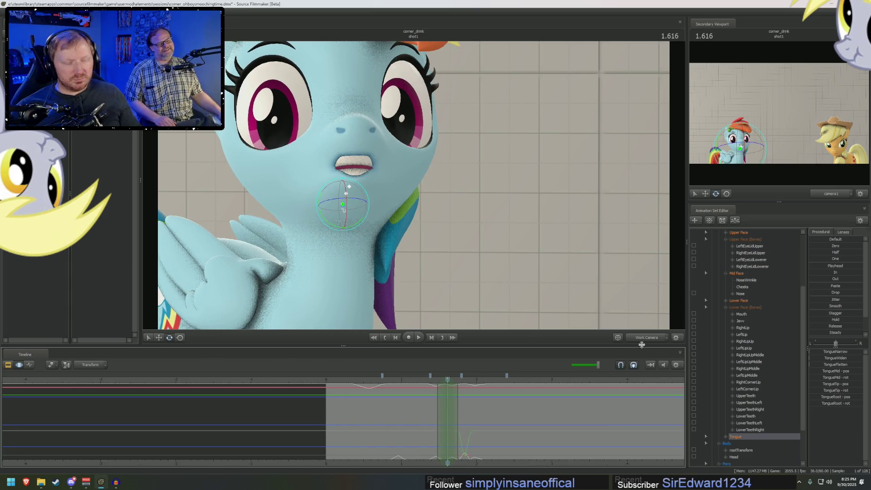
mouse_move(409, 218)
right_mouse_down()
mouse_move(399, 227)
mouse_move(419, 257)
mouse_move(476, 270)
mouse_move(413, 187)
right_mouse_up()
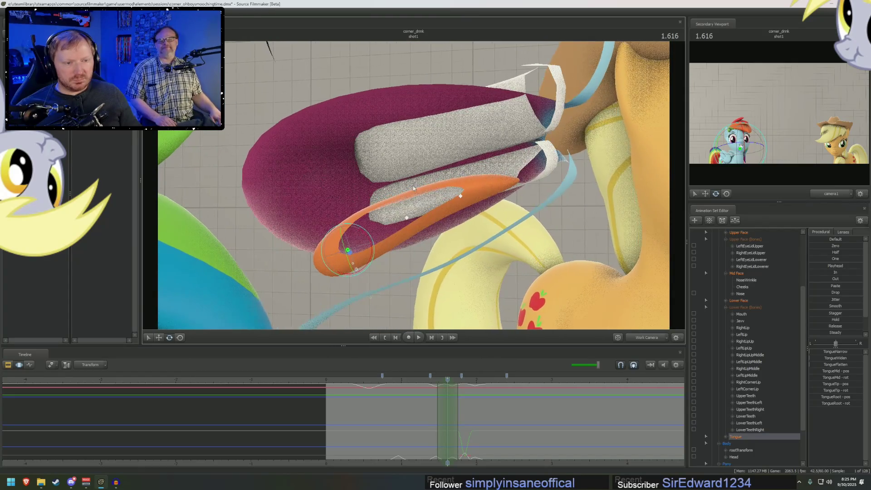
mouse_move(364, 237)
left_mouse_down()
mouse_move(342, 220)
mouse_move(357, 196)
left_mouse_up()
left_click_drag(417, 189, 611, 252)
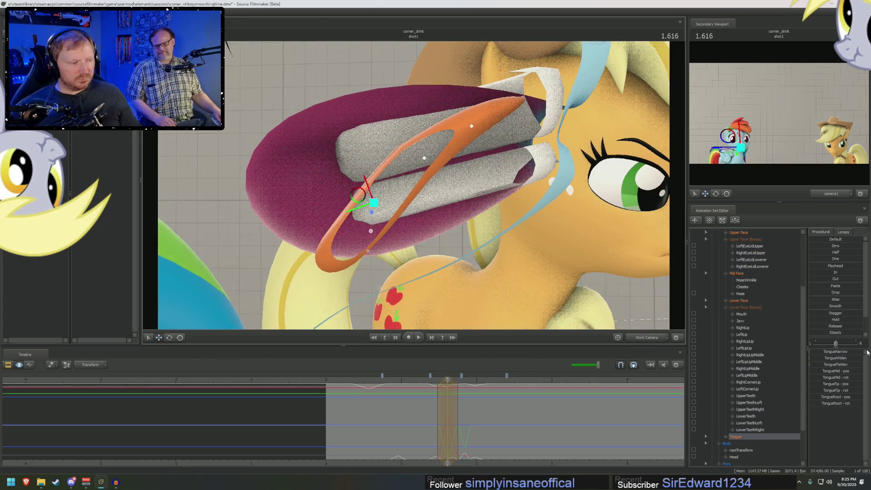
Select only TongueTip, rotate it into a new pose, and frame the mouth.
left_click(727, 437)
left_click(755, 437)
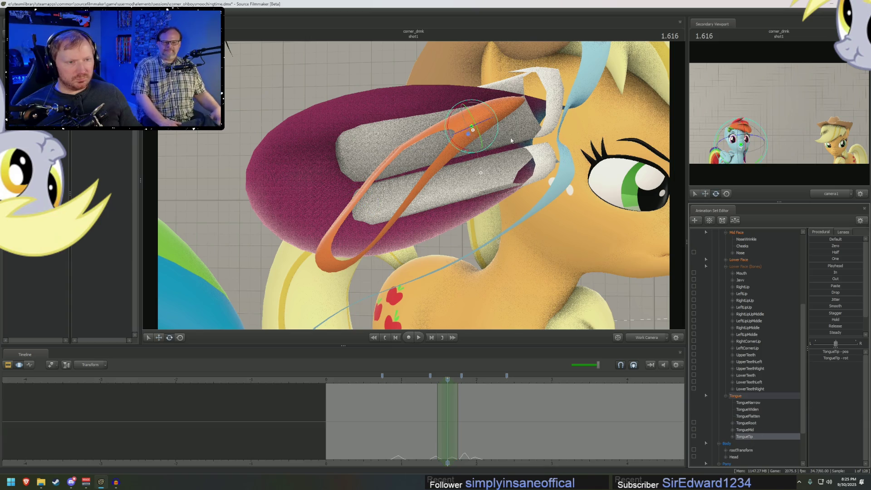
left_click_drag(449, 123, 454, 119)
key("w")
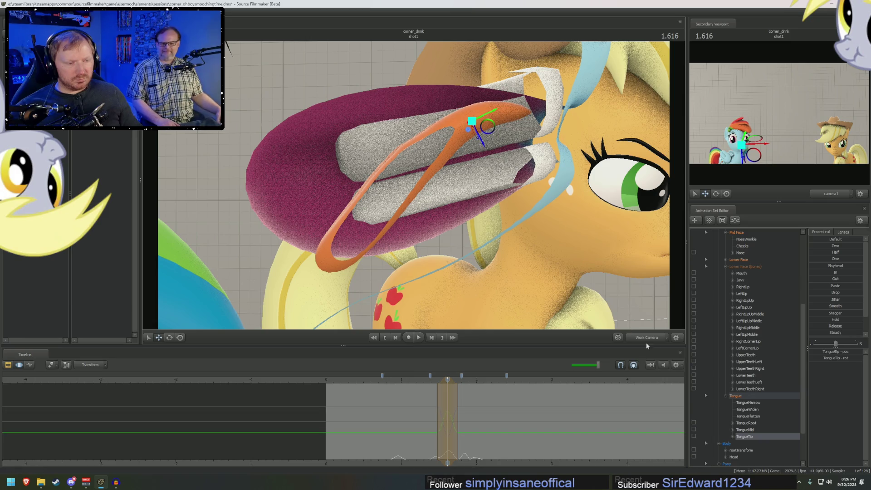
key("f")
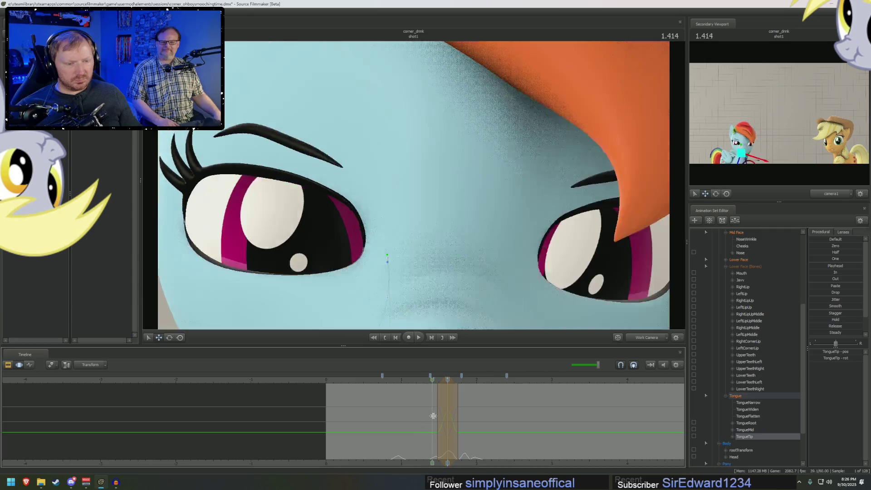
Select TongueRoot through TongueTip and scrub the zoomed timeline between 1.603 and 1.700.
mouse_move(432, 415)
left_mouse_down()
mouse_move(448, 416)
mouse_move(447, 429)
left_mouse_up()
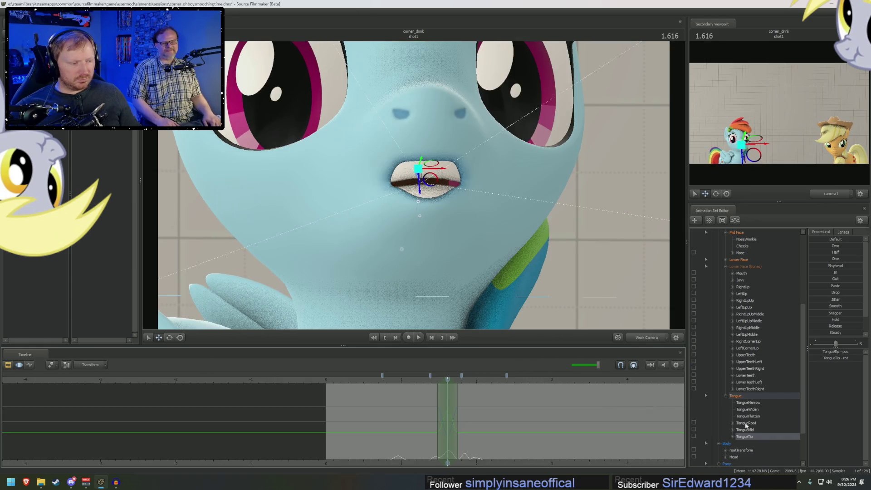
left_click(747, 424, "shift")
scroll(471, 432, "up", 5)
left_click_drag(448, 432, 467, 426)
left_click(471, 432)
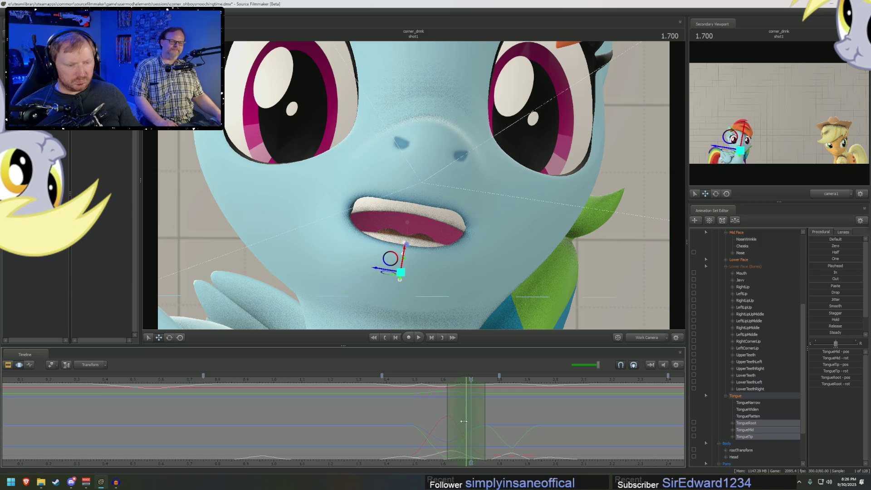
left_click(445, 424)
left_click_drag(463, 429, 472, 431)
left_click(472, 432)
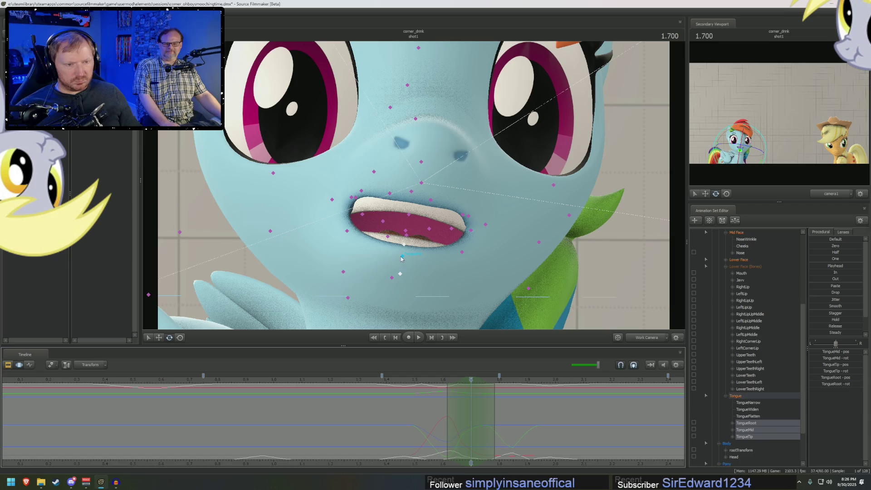
Review TongueMid, then all tongue controls from 1.700 to 1.840, and return to camera1.
left_click(401, 259)
mouse_move(472, 420)
left_mouse_down()
mouse_move(436, 419)
mouse_move(459, 420)
mouse_move(414, 403)
mouse_move(466, 402)
left_mouse_up()
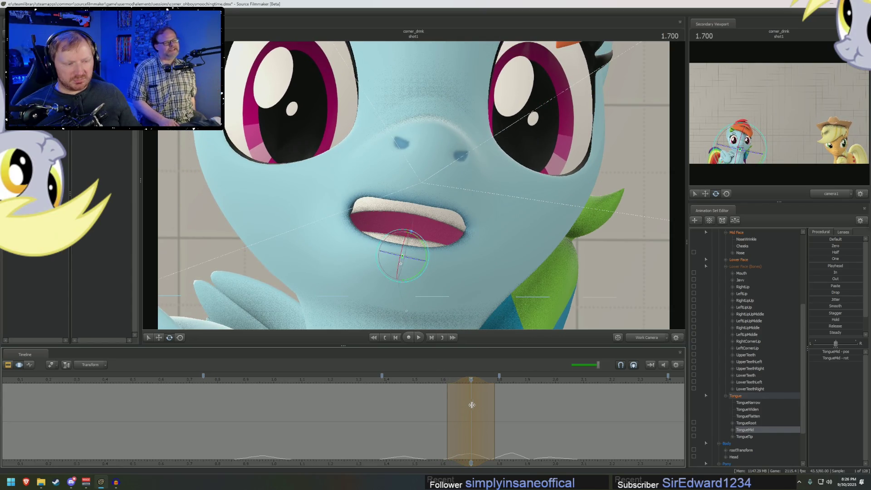
left_click_drag(754, 435, 756, 423)
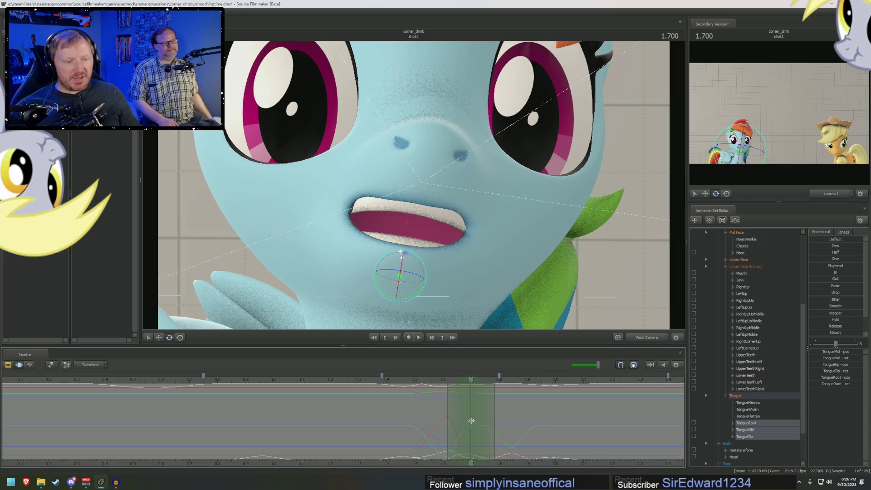
left_click_drag(446, 418, 512, 415)
key("space")
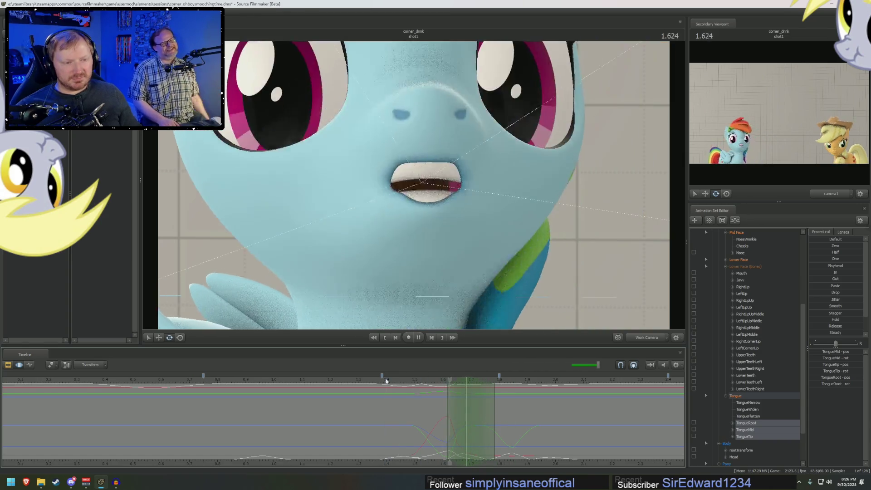
left_click(641, 340)
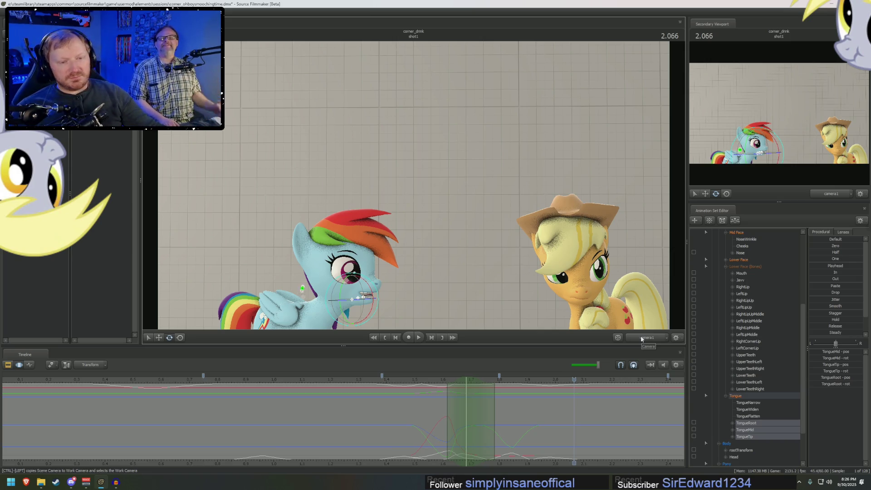
scroll(577, 440, "down", 2)
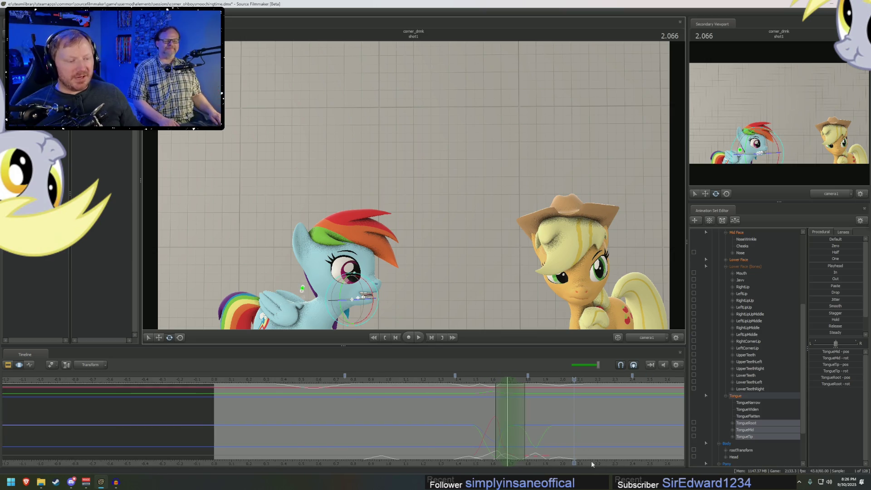
scroll(426, 423, "down", 3)
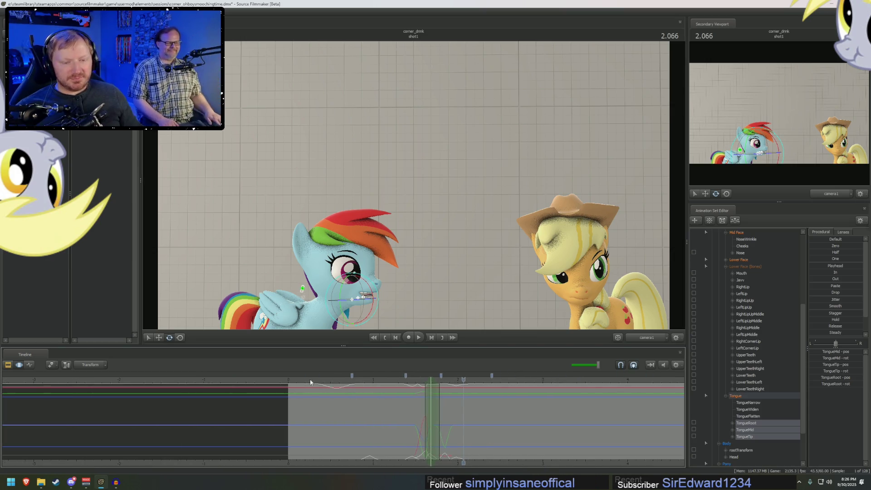
left_click(298, 381)
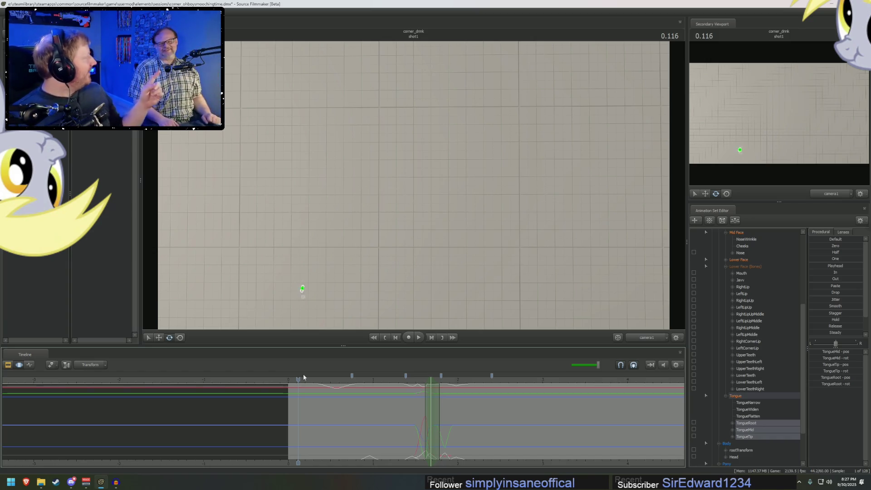
key("space")
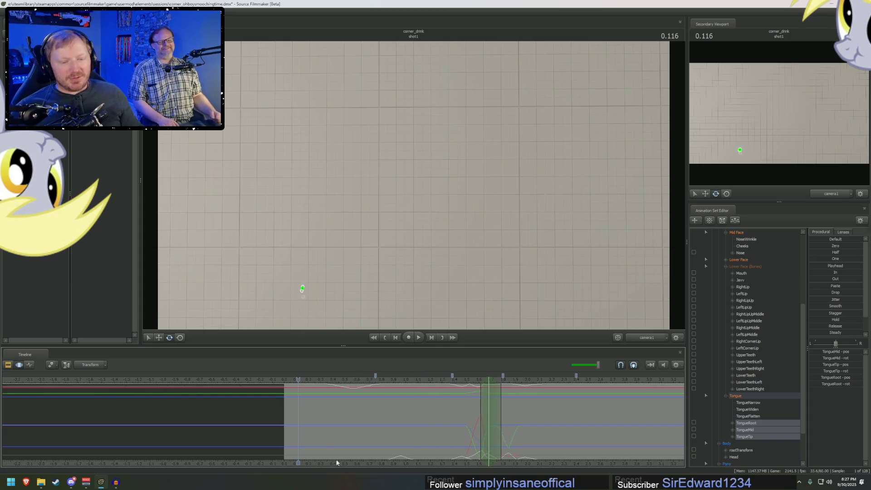
scroll(229, 445, "up", 1)
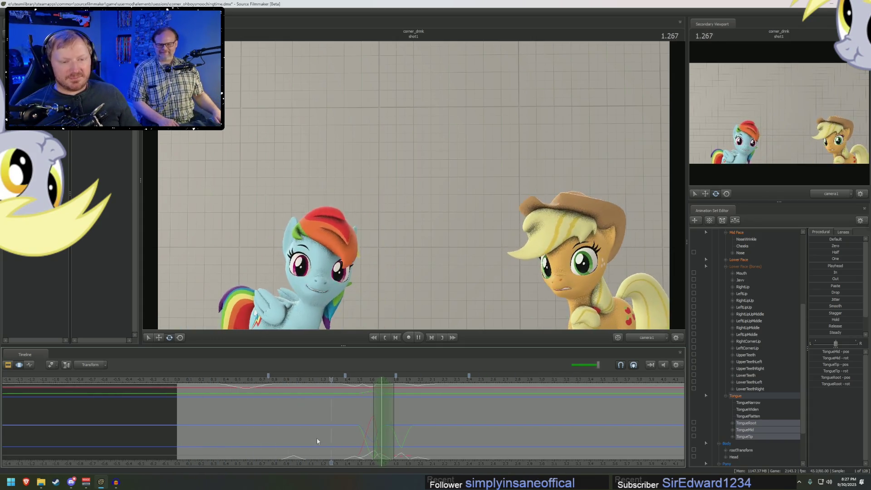
left_click(184, 383)
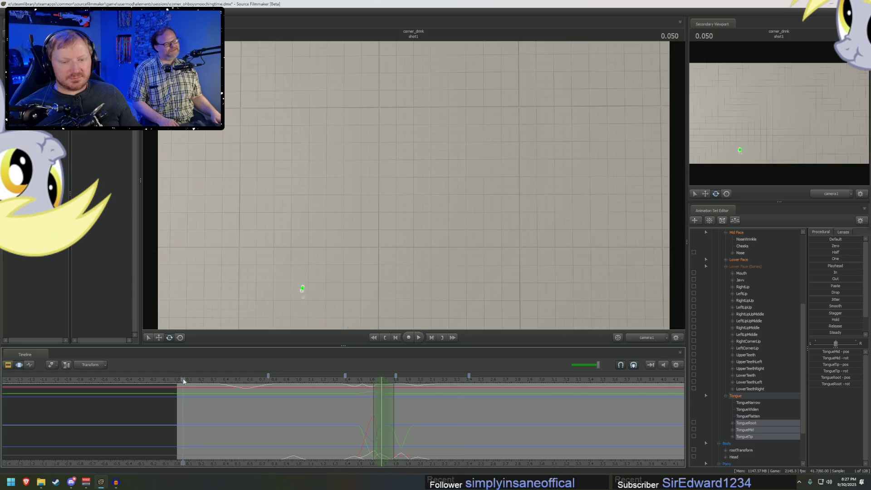
key("space")
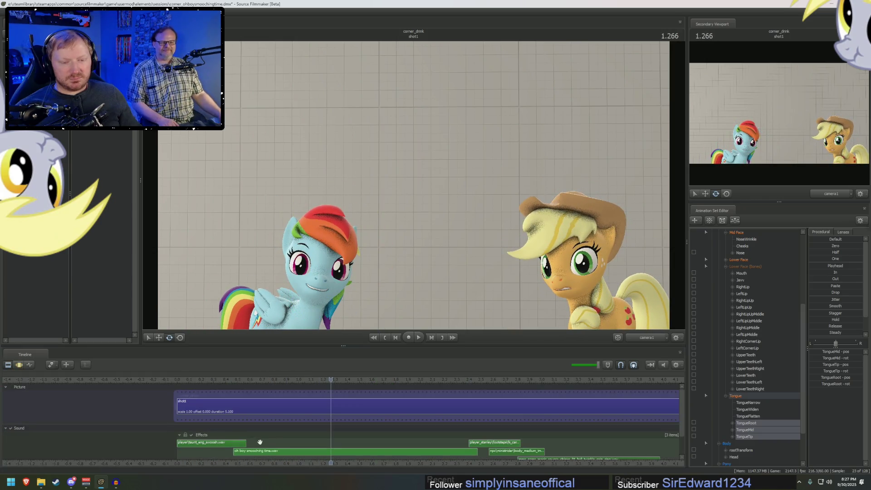
left_click(246, 423)
left_click_drag(247, 422, 279, 428)
At about 0.902, round Rainbow Dash's mouth into a narrower O with the Lower Face sliders.
key("f")
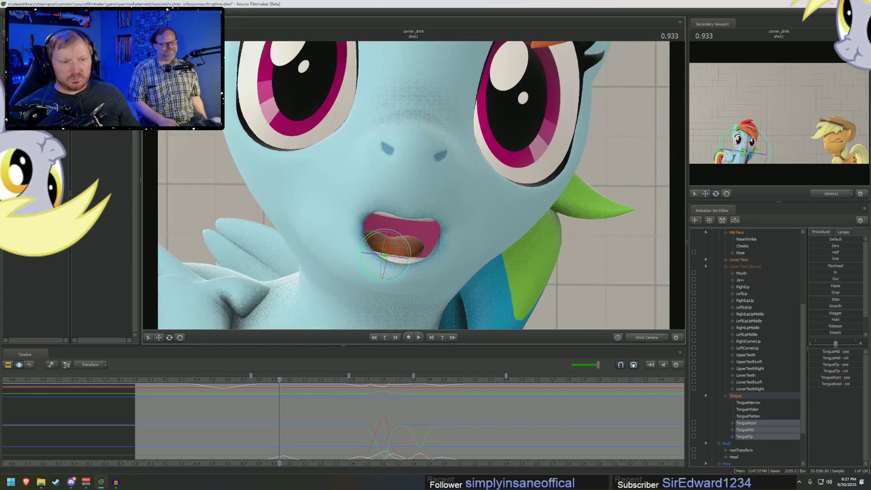
mouse_move(279, 428)
left_mouse_down()
mouse_move(245, 431)
mouse_move(277, 429)
mouse_move(305, 409)
left_mouse_up()
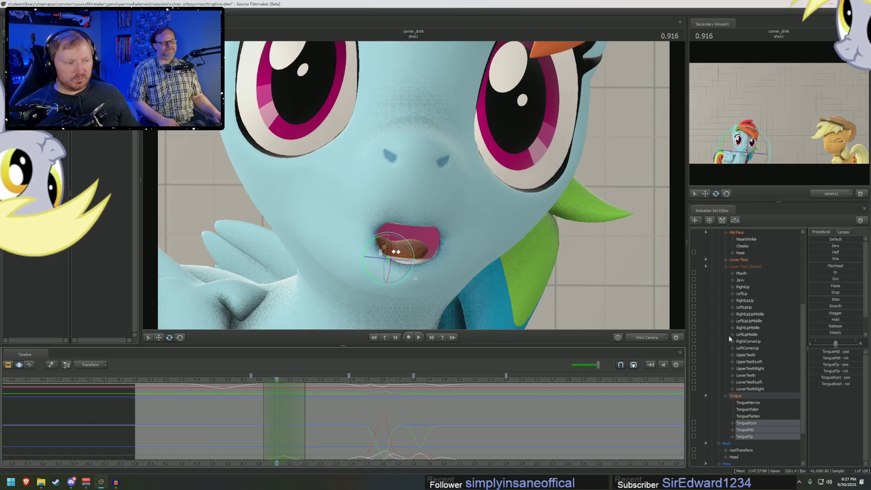
left_click(746, 260)
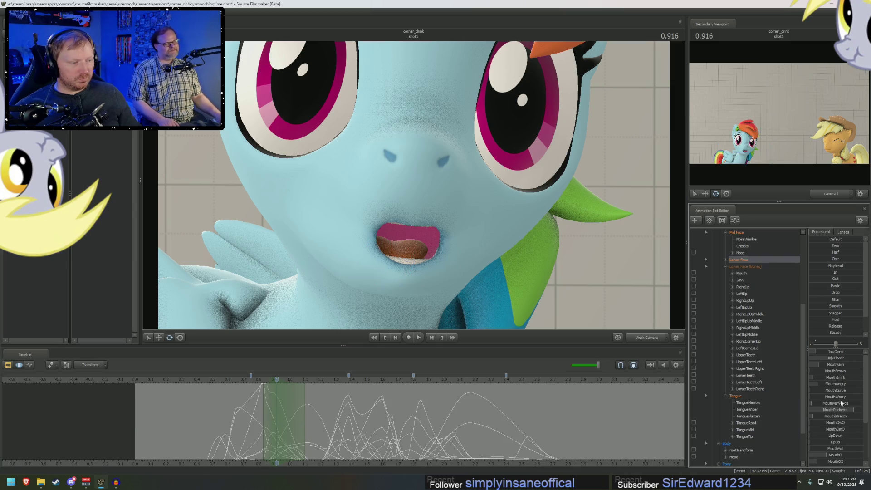
scroll(842, 450, "down", 3)
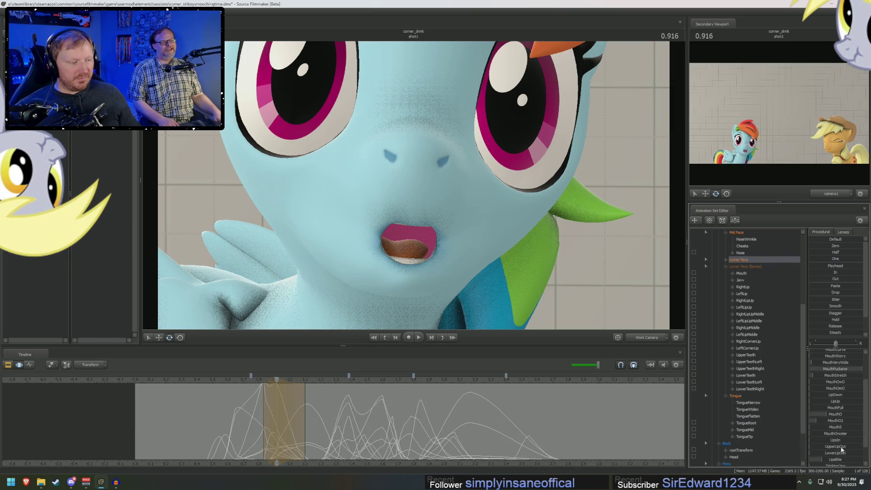
left_click_drag(837, 423, 854, 423)
Play the shot through the scene camera from 0.500 to review the mouth.
mouse_move(352, 442)
left_mouse_down()
mouse_move(291, 425)
mouse_move(311, 425)
left_mouse_up()
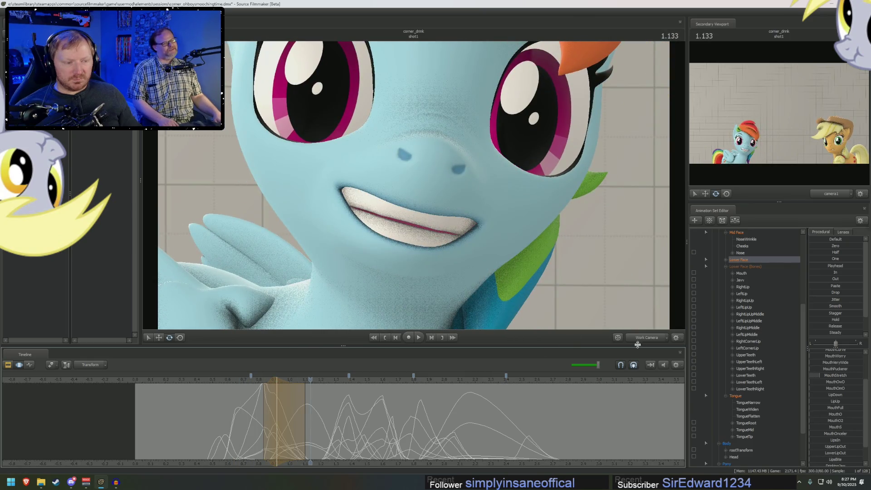
left_click(638, 341)
left_click(212, 380)
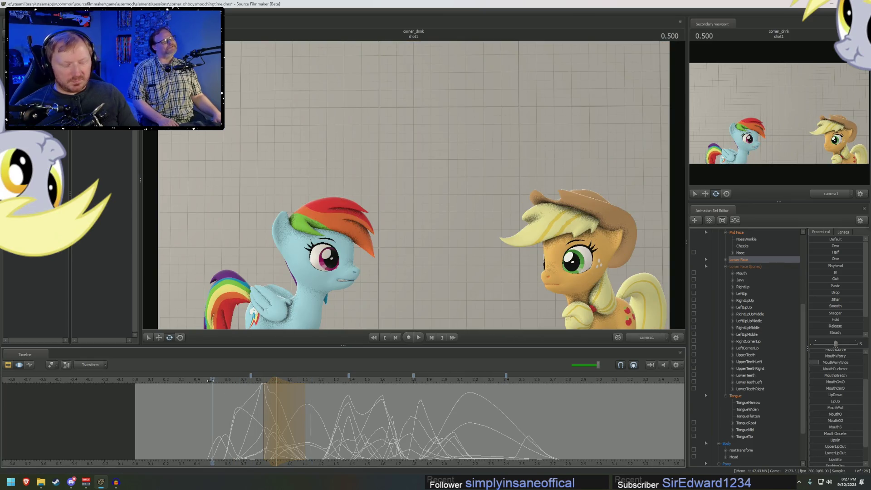
key("space")
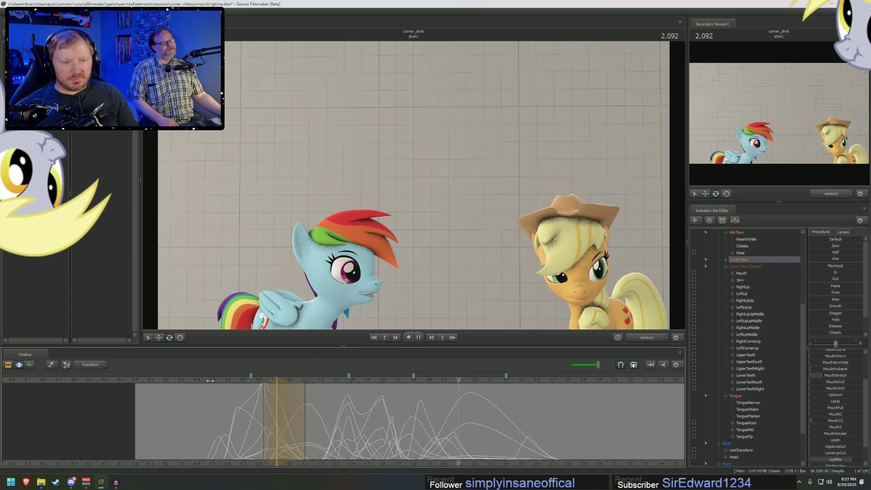
key("space")
Around 1.816, set a blended time range and bias the mouth shape fully to one side.
mouse_move(415, 431)
left_mouse_down()
mouse_move(330, 418)
mouse_move(416, 432)
left_mouse_up()
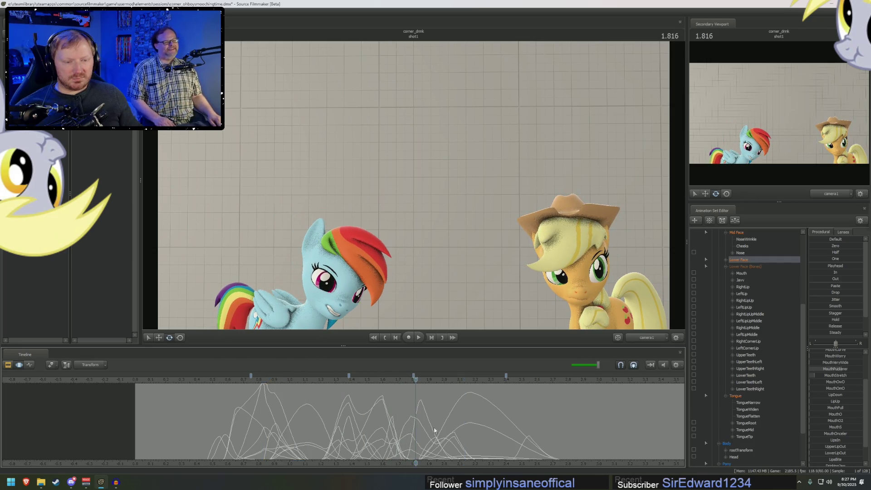
key("f")
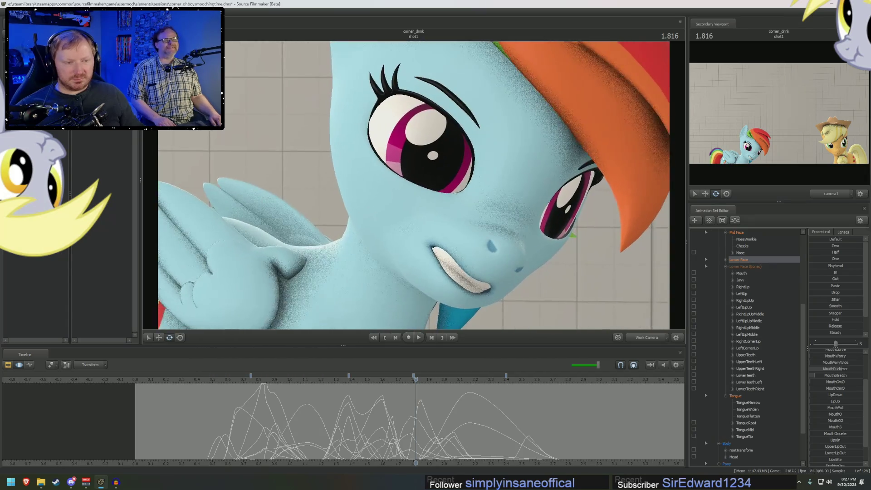
mouse_move(422, 429)
left_mouse_down()
mouse_move(395, 434)
mouse_move(416, 437)
left_mouse_up()
left_click(415, 437)
scroll(414, 437, "up", 4)
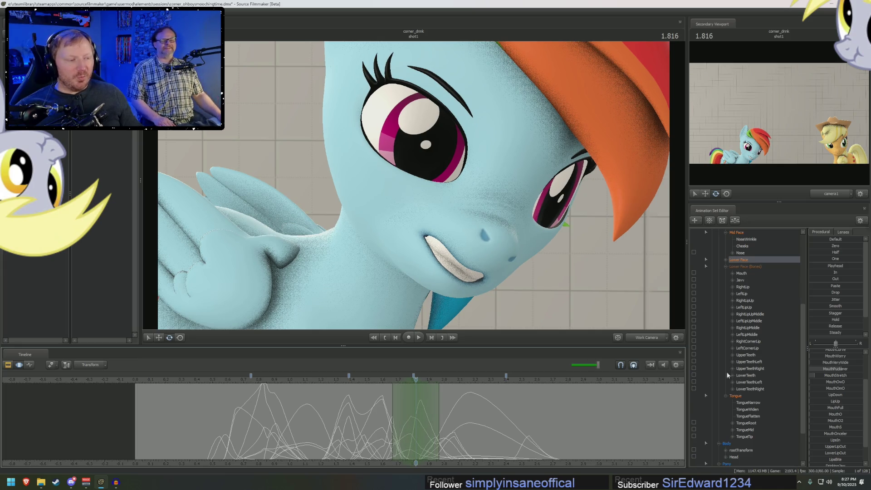
scroll(750, 288, "up", 1)
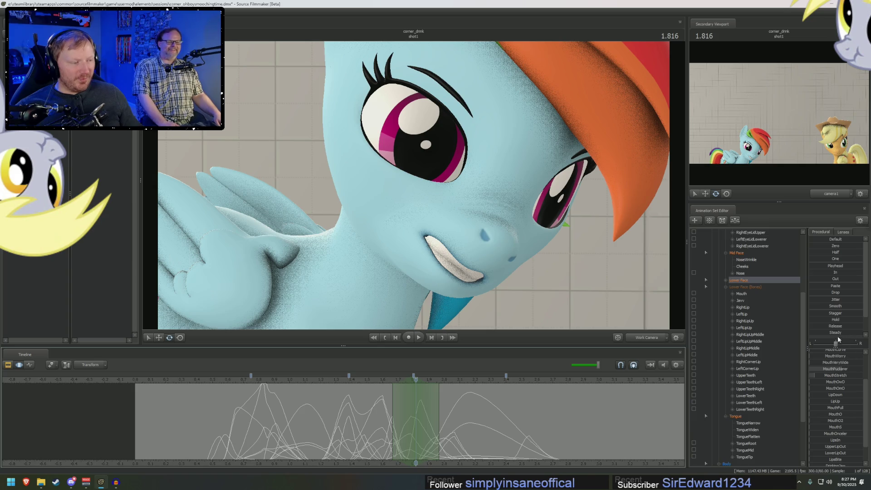
left_click_drag(838, 346, 786, 348)
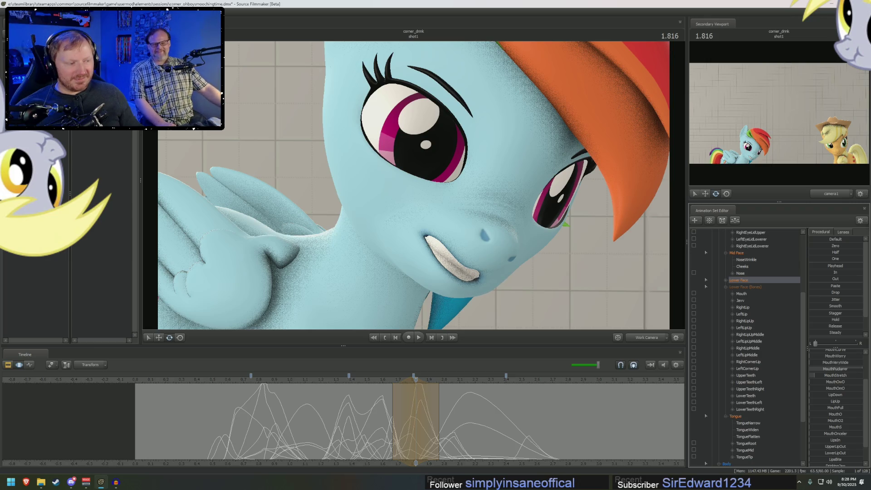
Check frames between 1.855 and 1.927, then play the shot through the scene camera.
mouse_move(378, 388)
left_mouse_down()
mouse_move(429, 413)
mouse_move(415, 414)
mouse_move(430, 415)
mouse_move(417, 423)
mouse_move(423, 434)
left_mouse_up()
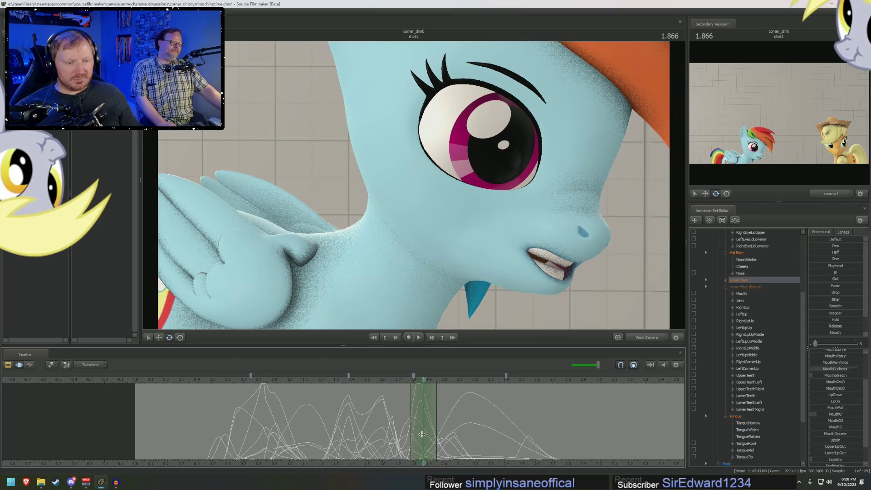
scroll(827, 363, "up", 2)
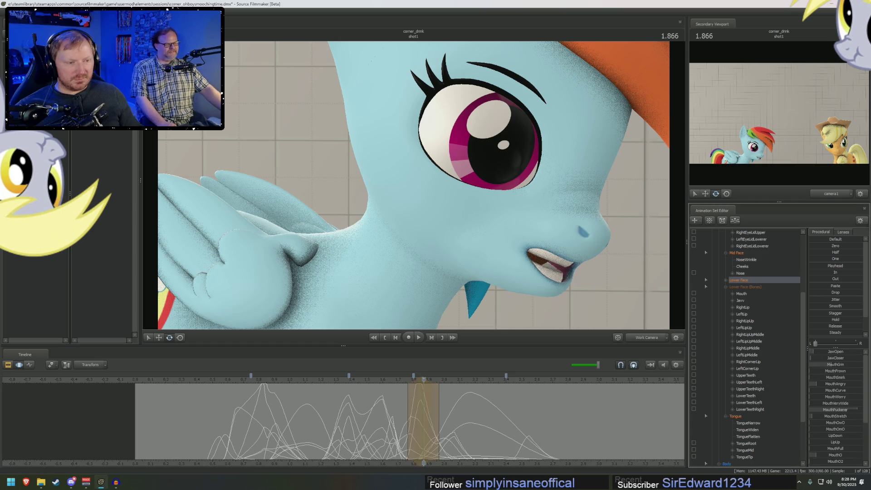
mouse_move(411, 433)
left_mouse_down()
mouse_move(434, 437)
mouse_move(207, 425)
mouse_move(310, 429)
left_mouse_up()
left_click_drag(335, 431, 422, 430)
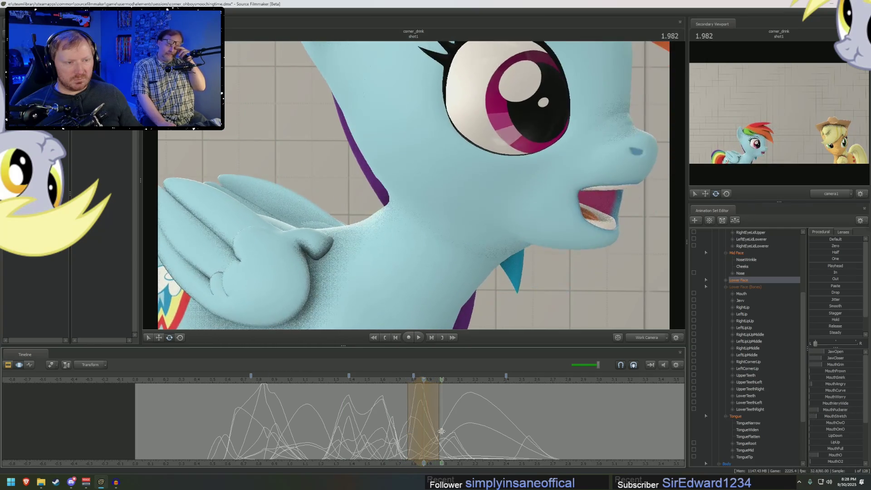
scroll(318, 387, "down", 3)
key("space")
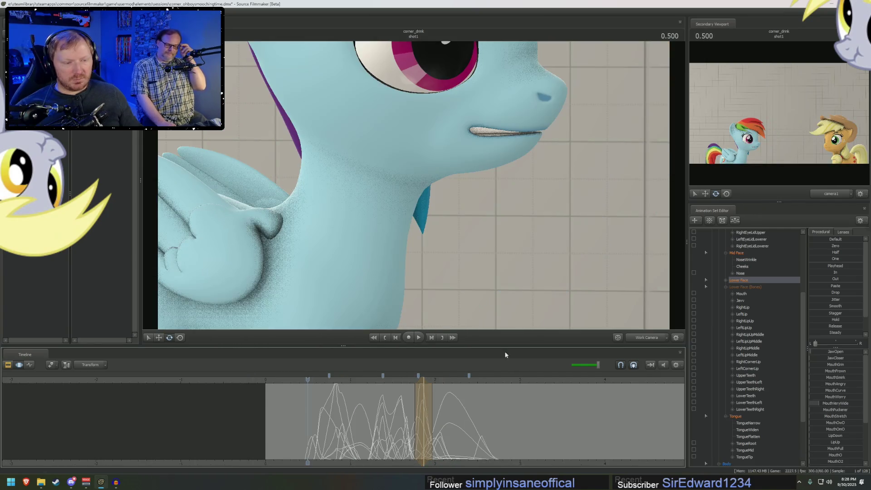
left_click(648, 337)
left_click(647, 345)
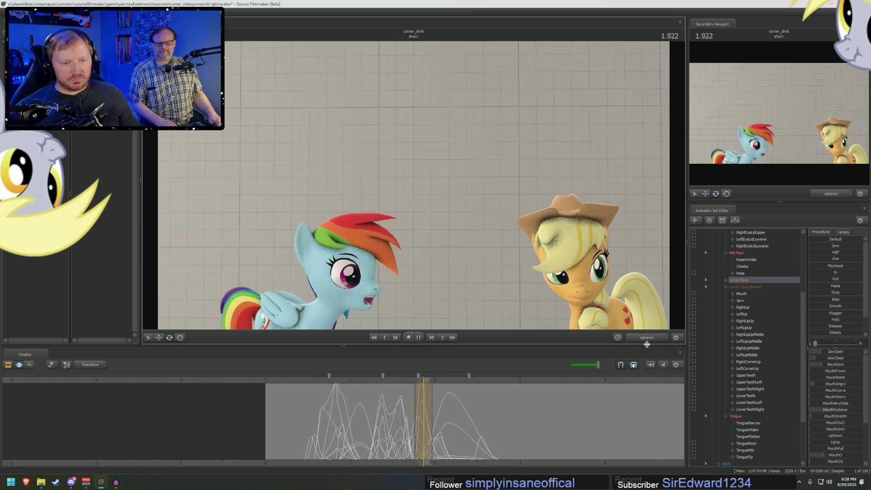
key("space")
key("space")
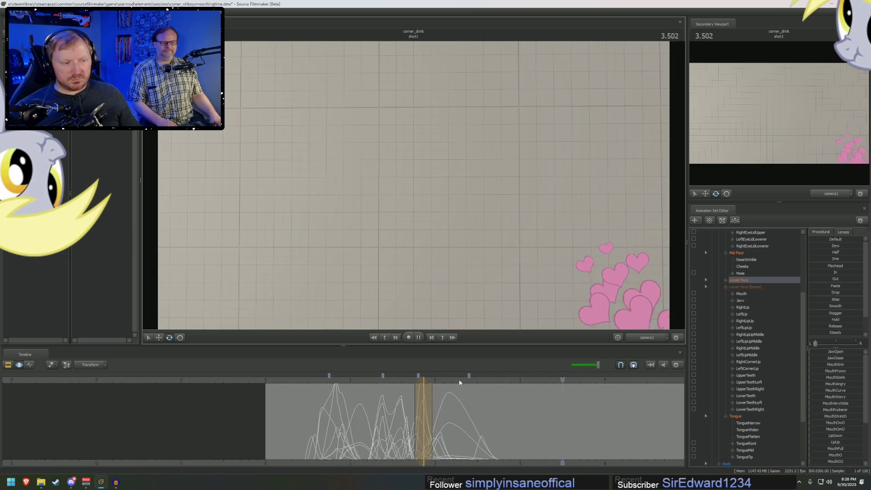
left_click(289, 380)
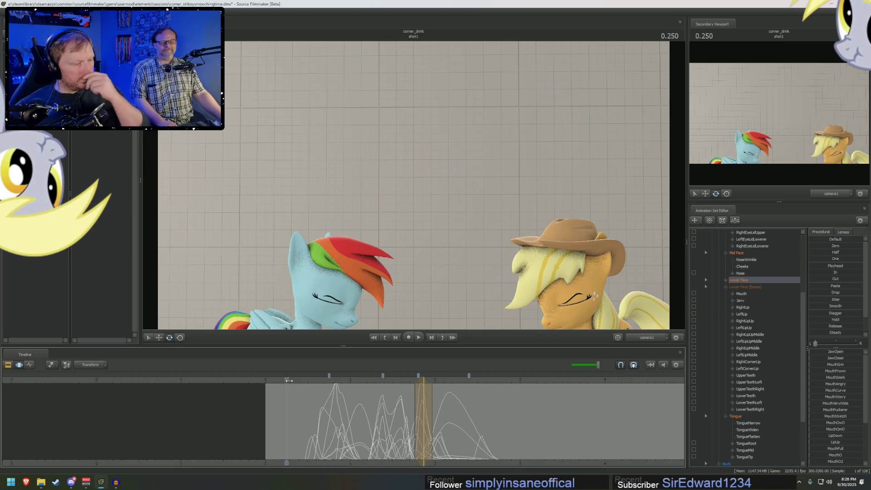
key("space")
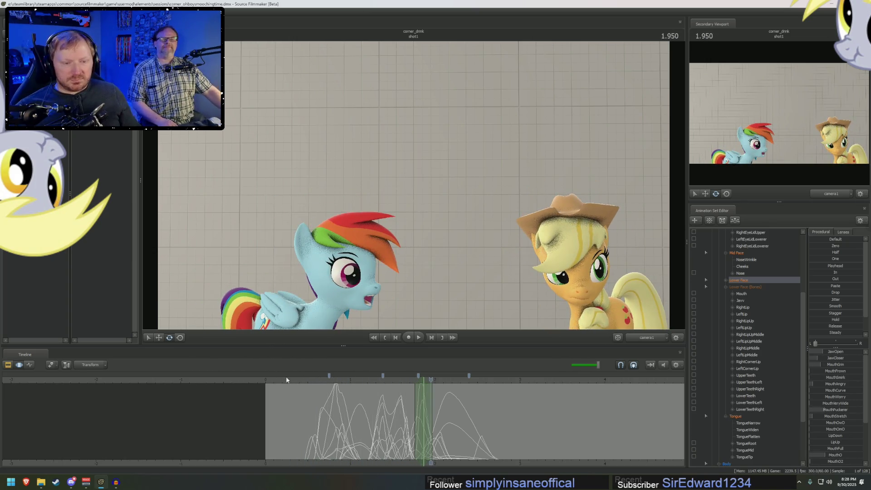
left_click(301, 381)
key("space")
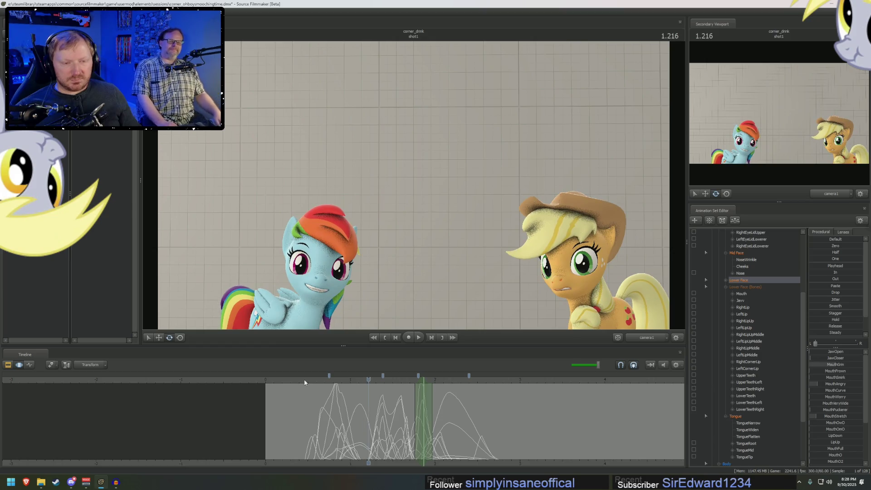
key("F4")
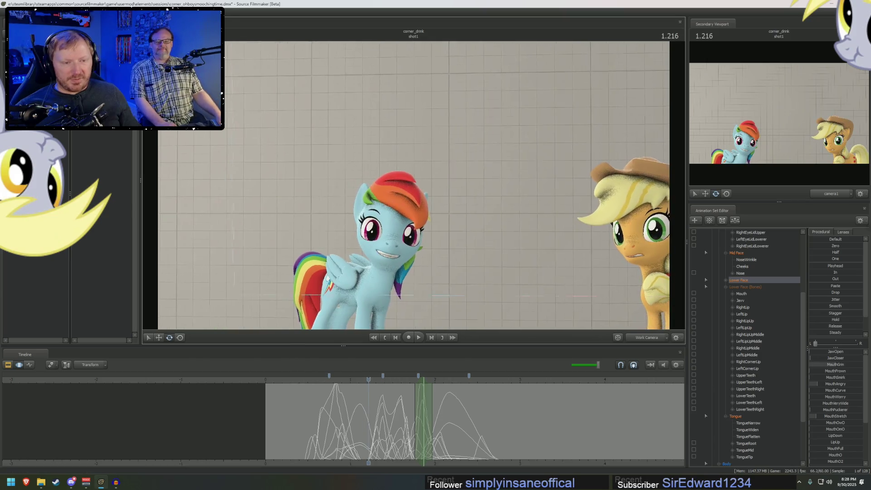
left_click_drag(423, 192, 423, 192)
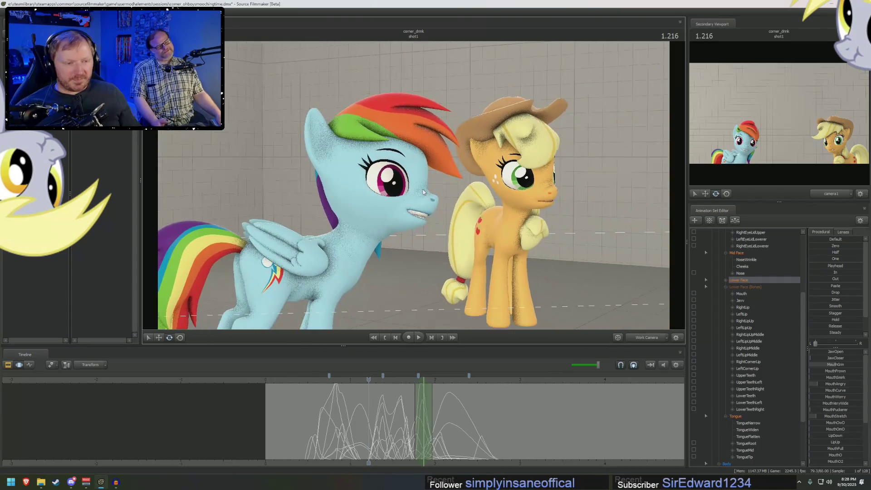
Near 0.933, drag Rainbow Dash's neck control to pull her head far forward, then undo it.
left_click_drag(490, 225, 486, 215)
left_click(485, 215)
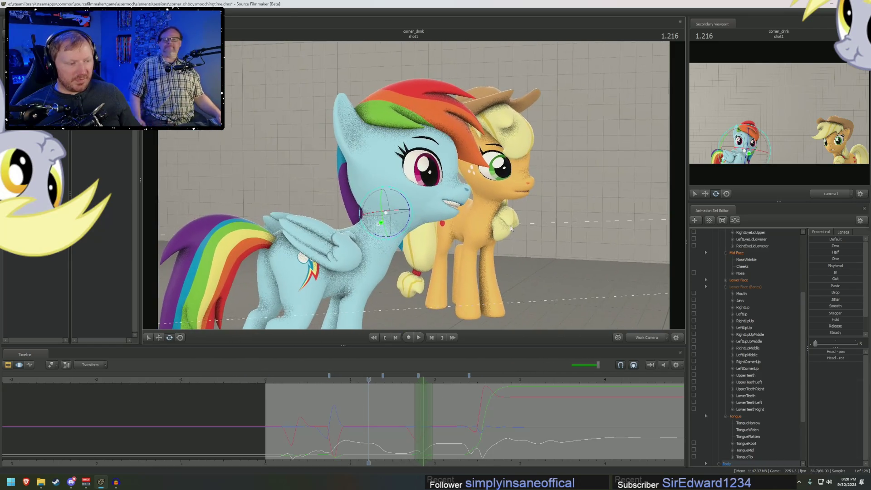
left_click(335, 416)
mouse_move(335, 416)
left_mouse_down()
mouse_move(346, 416)
mouse_move(327, 415)
mouse_move(344, 419)
left_mouse_up()
left_click(399, 210)
mouse_move(406, 210)
left_mouse_down()
mouse_move(564, 181)
mouse_move(626, 189)
left_mouse_up()
key("ctrl+z")
Select Rainbow Dash's Head_scale control, try shrinking her head, then delete that change.
scroll(754, 410, "down", 5)
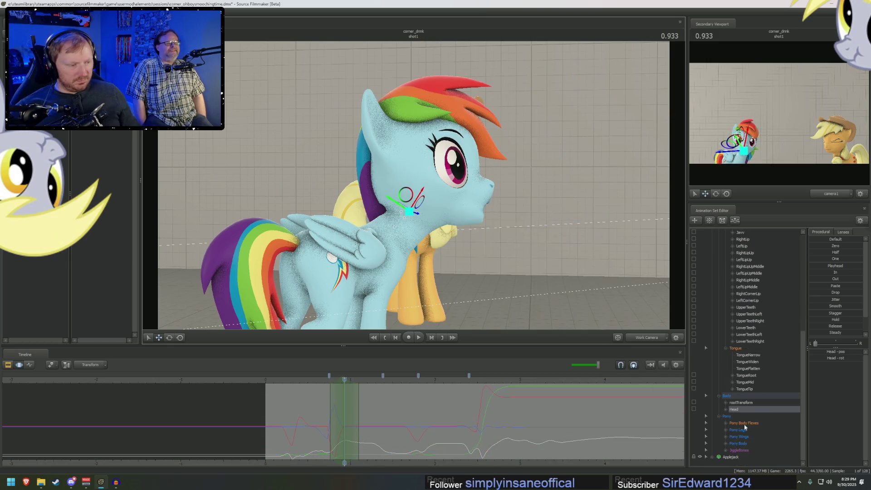
left_click(756, 429)
left_click(756, 423)
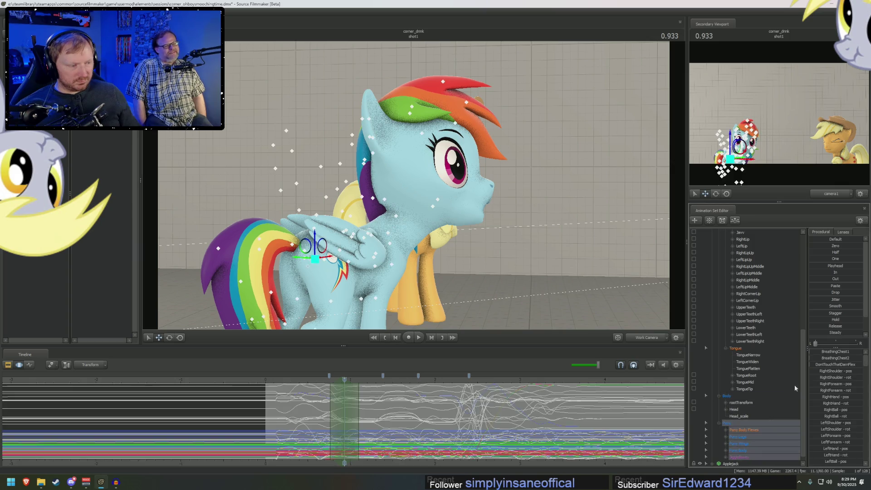
left_click(757, 416)
left_click_drag(833, 352, 820, 354)
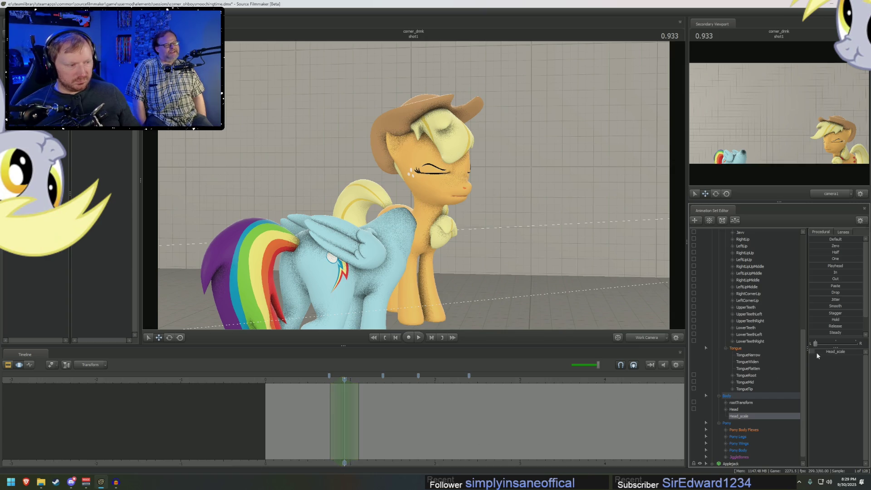
key("Delete")
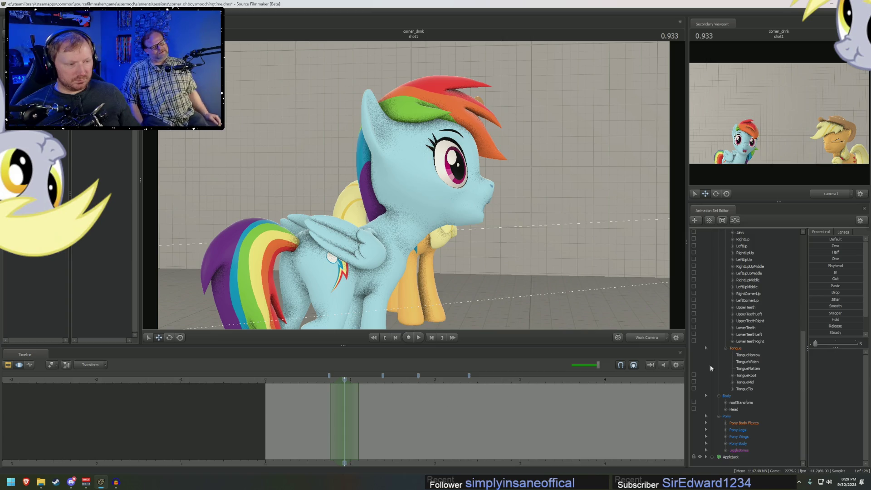
Restore the Head_scale control and enlarge Rainbow Dash's head slightly at 0.933.
right_click(741, 408)
left_click(762, 423)
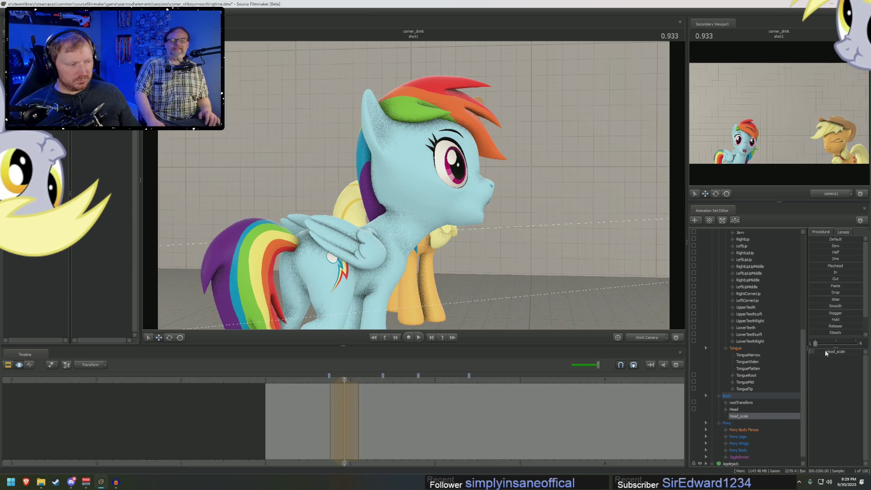
mouse_move(816, 344)
left_mouse_down()
mouse_move(828, 344)
mouse_move(820, 343)
left_mouse_up()
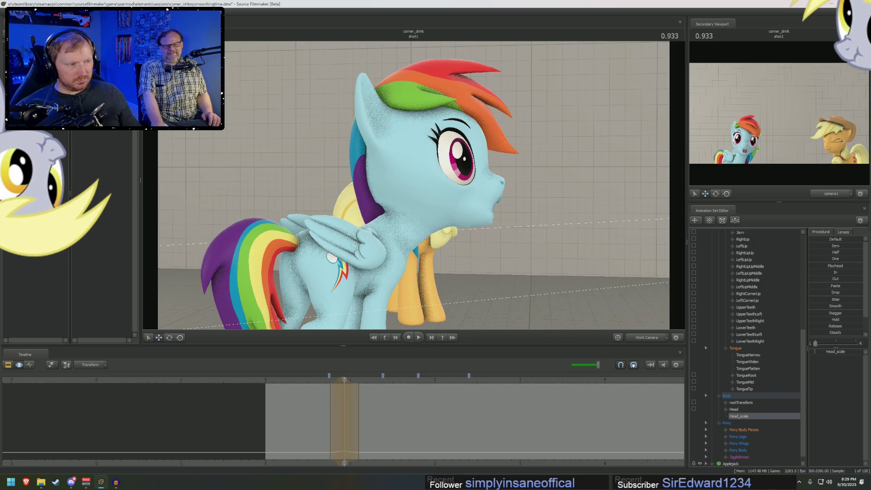
mouse_move(346, 445)
left_mouse_down()
mouse_move(308, 426)
mouse_move(359, 426)
mouse_move(345, 425)
left_mouse_up()
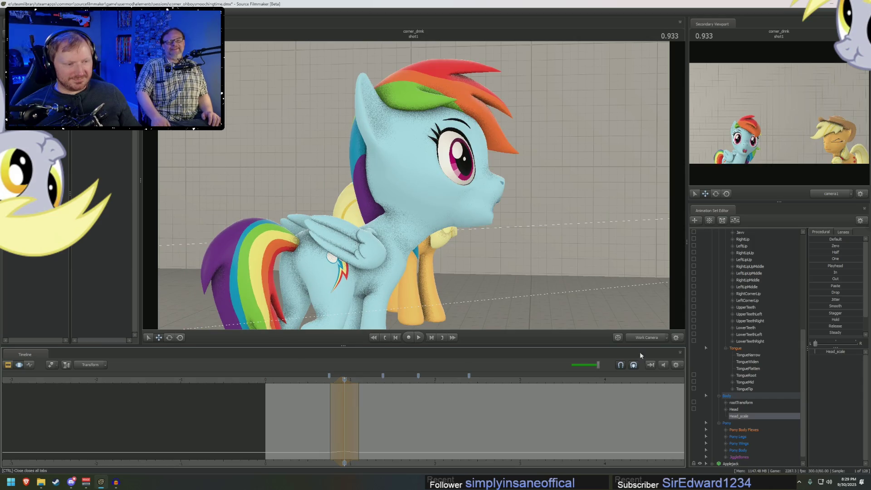
Scale Rainbow Dash's head up for a pop and play the shot.
key("space")
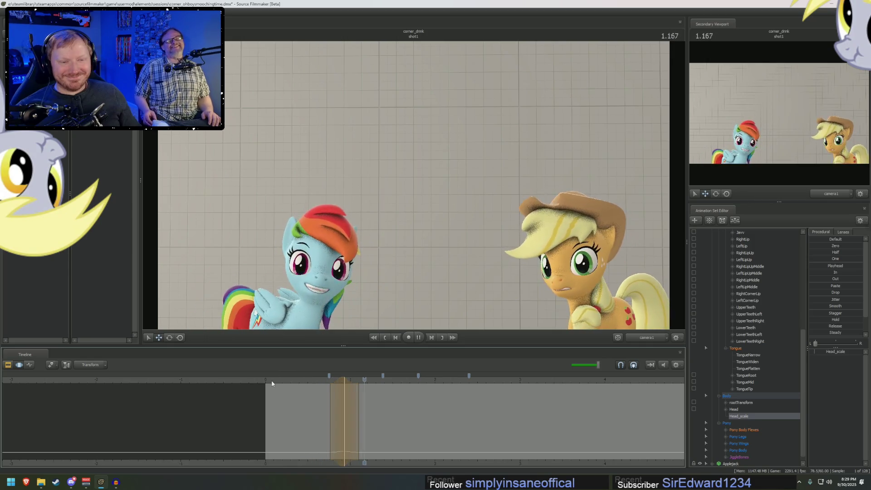
key("space")
key("space")
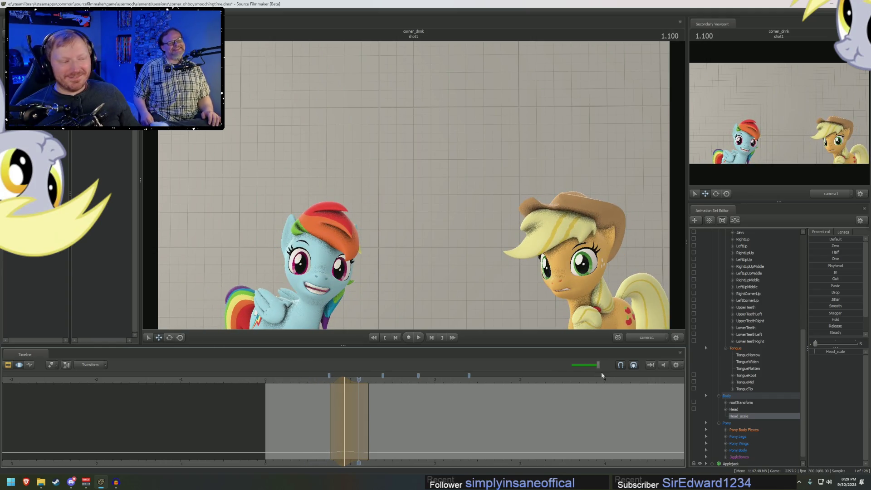
mouse_move(811, 354)
left_mouse_down()
mouse_move(831, 353)
mouse_move(819, 353)
left_mouse_up()
key("space")
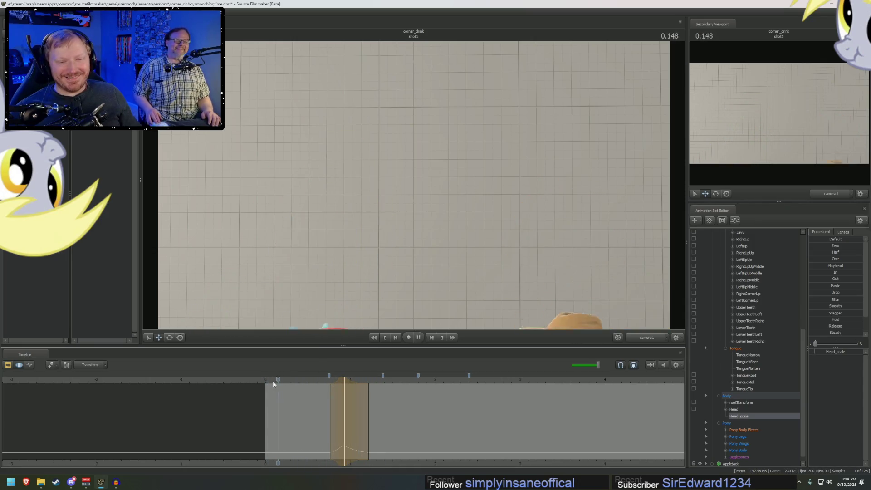
Stretch and then shorten the time selection falloff, and shrink the head back down.
left_click_drag(368, 418, 568, 415)
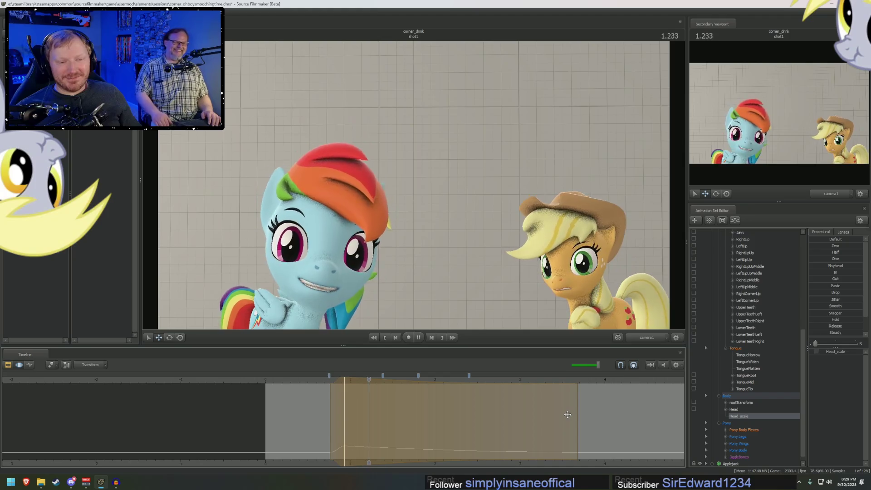
key("space")
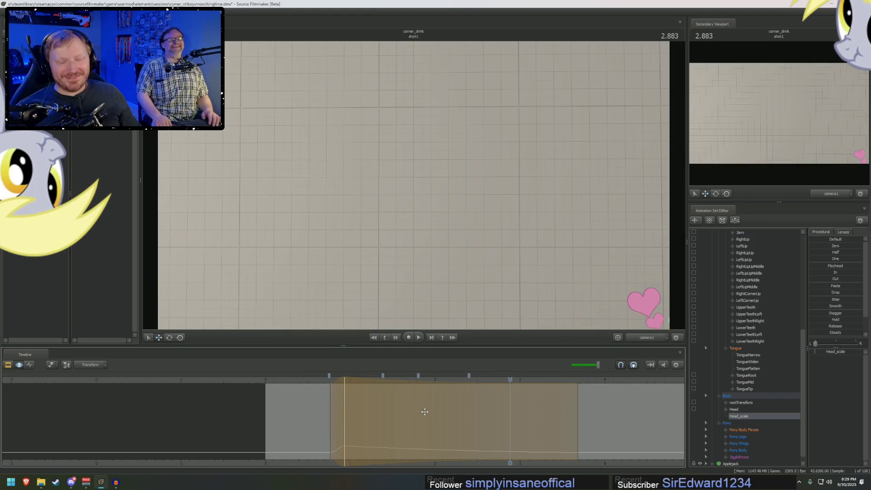
key("space")
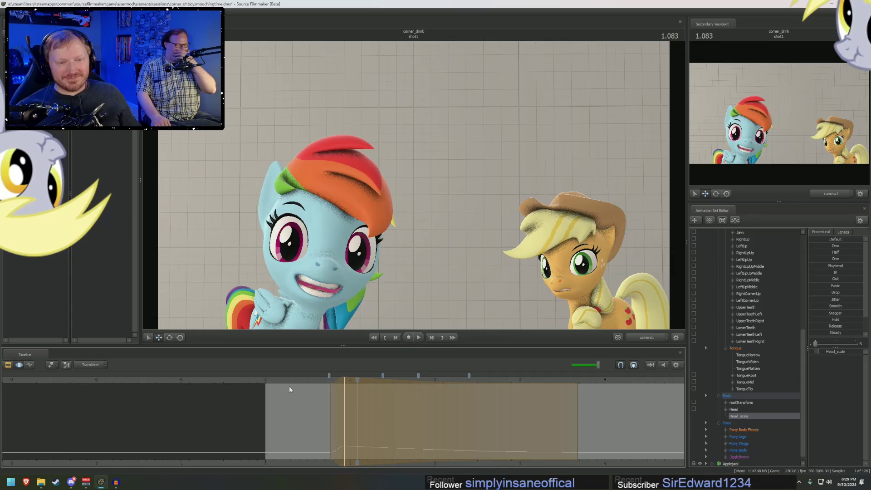
key("space")
left_click_drag(575, 408, 371, 408)
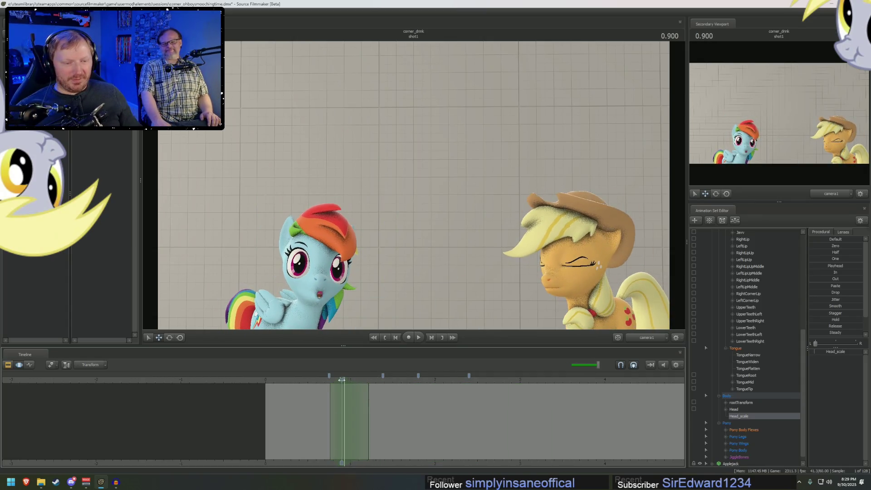
left_click_drag(847, 359, 844, 355)
From 0.350, lengthen the time selection falloff and replay the shot from near the start.
mouse_move(297, 380)
left_mouse_down()
mouse_move(336, 381)
mouse_move(272, 385)
left_mouse_up()
left_click_drag(371, 396, 644, 416)
key("space")
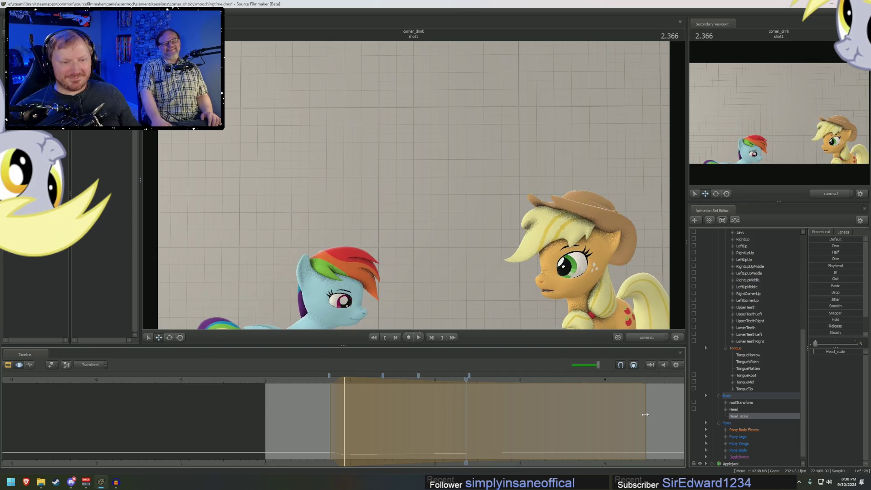
key("space")
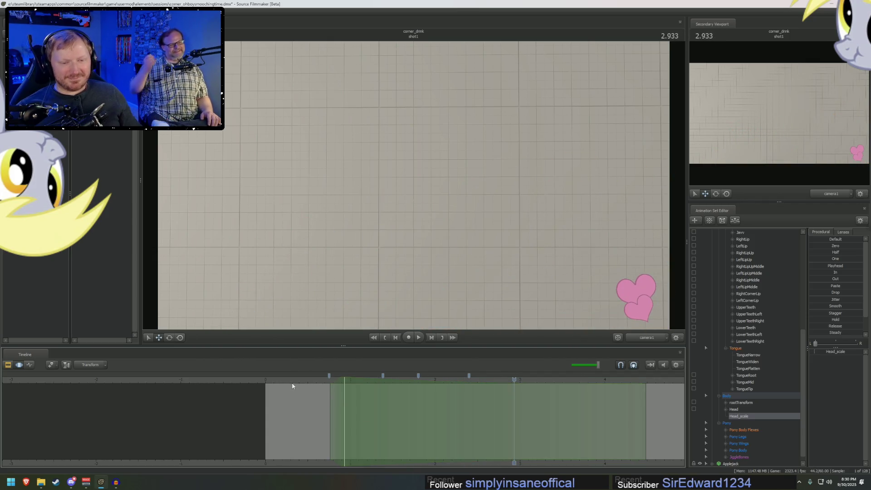
left_click(284, 382)
key("space")
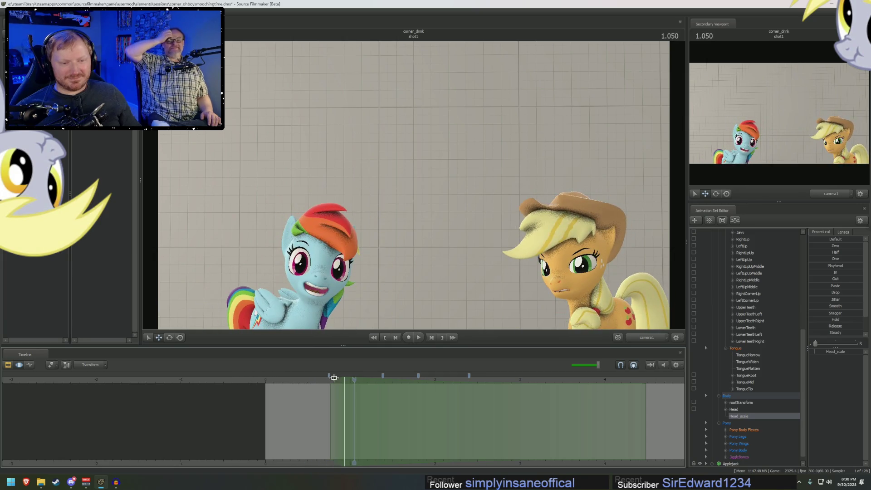
Shorten the falloff, enlarge the head for the pop, and play from 0.483 to check.
left_click_drag(636, 415, 357, 385)
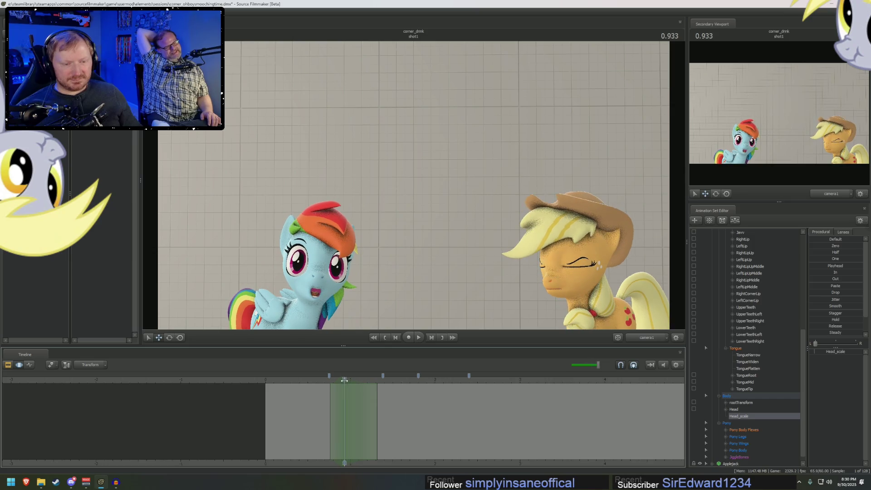
left_click(831, 354)
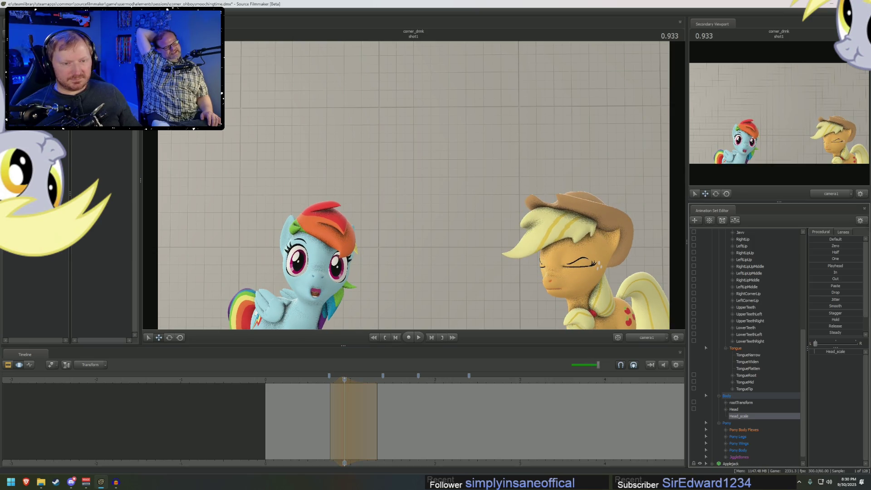
left_click_drag(832, 354, 828, 357)
left_click(306, 381)
key("space")
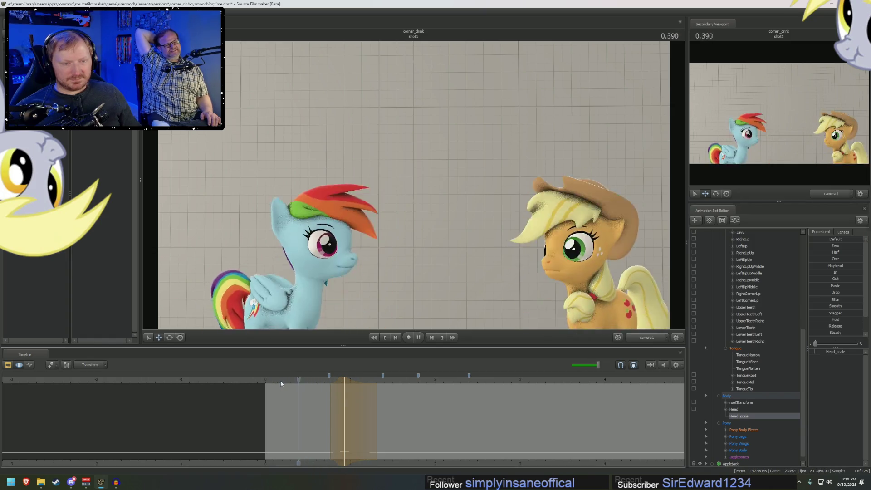